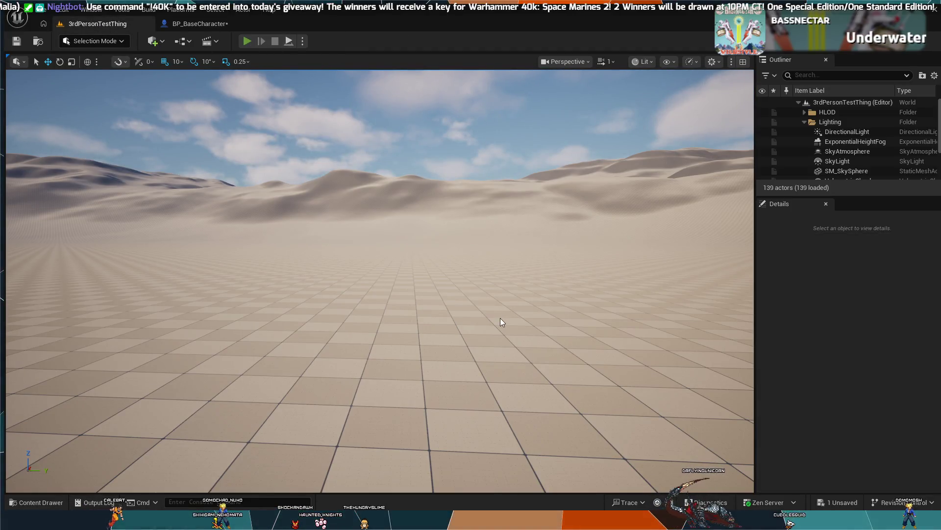
Play-test the mech with Play-In-Editor, boosting it to 2000 speed, then return to BP_BaseCharacter
{"action": "key", "text": "alt+p"}
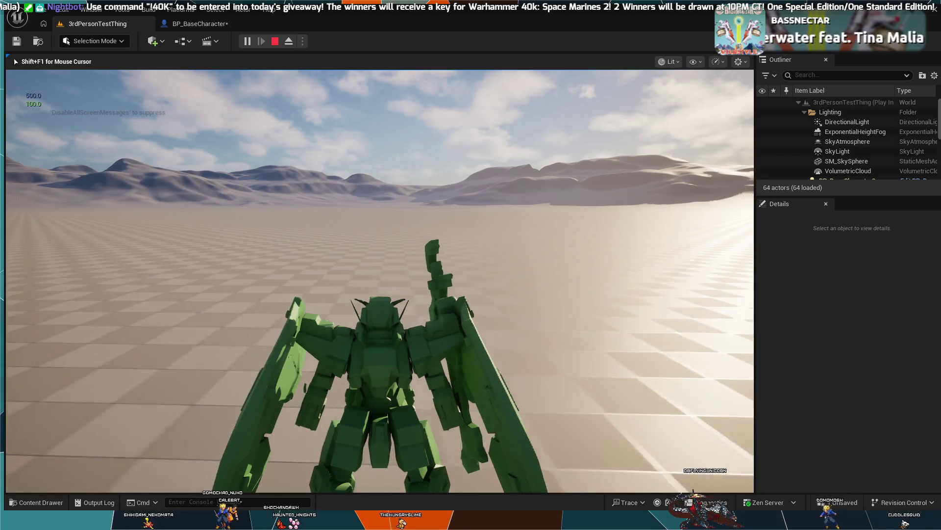
{"action": "key", "text": "shift"}
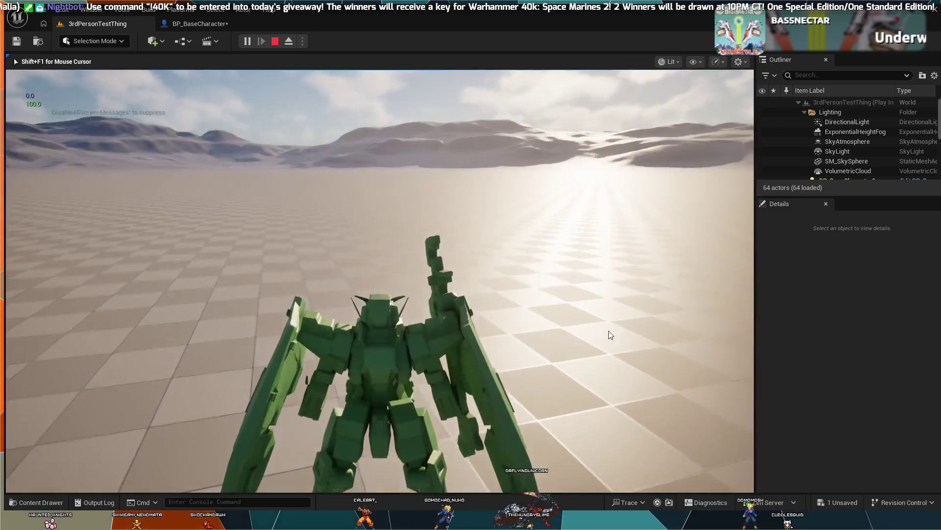
{"action": "key", "text": "Escape"}
{"action": "left_click", "coordinate": [197, 23]}
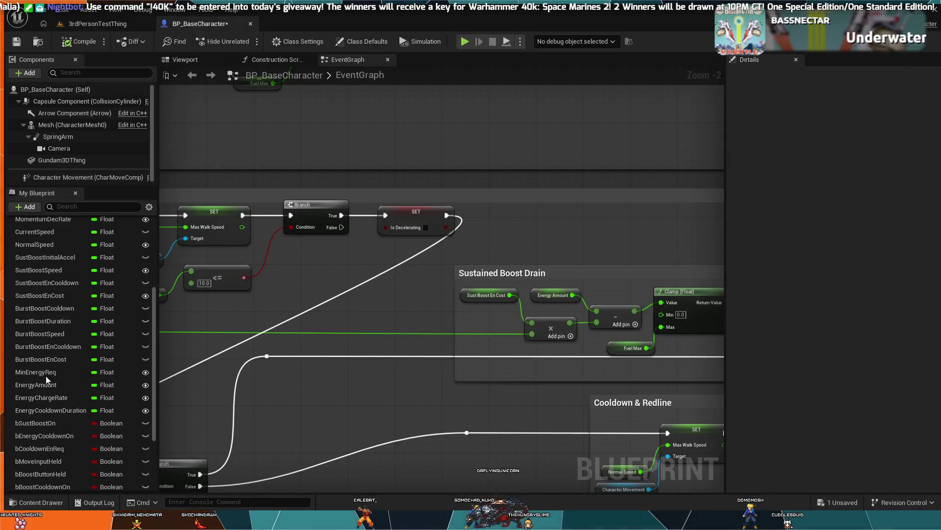
Change MomentumDecRate's default value from 5.0 to 0.01, then go back to the 3rdPersonTestThing level
{"action": "scroll", "coordinate": [41, 282], "scroll_direction": "up", "scroll_amount": 1}
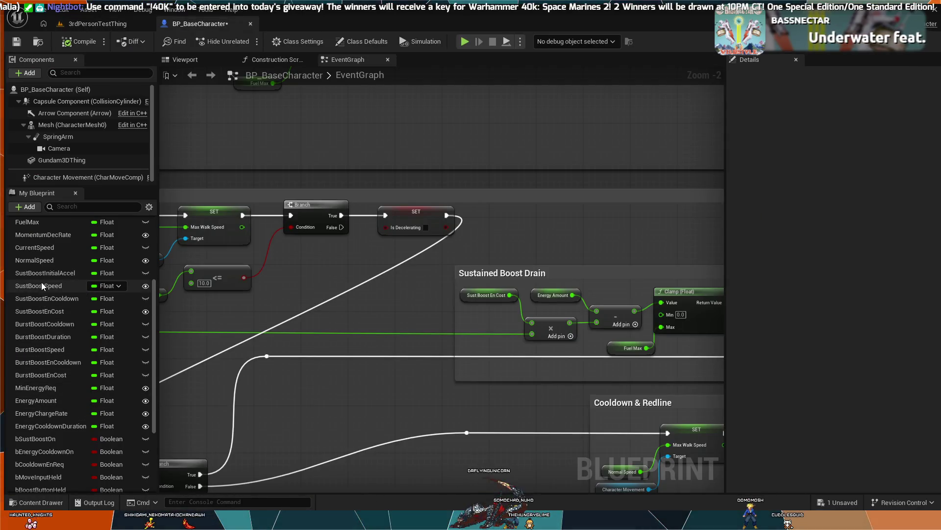
{"action": "scroll", "coordinate": [42, 282], "scroll_direction": "up", "scroll_amount": 2}
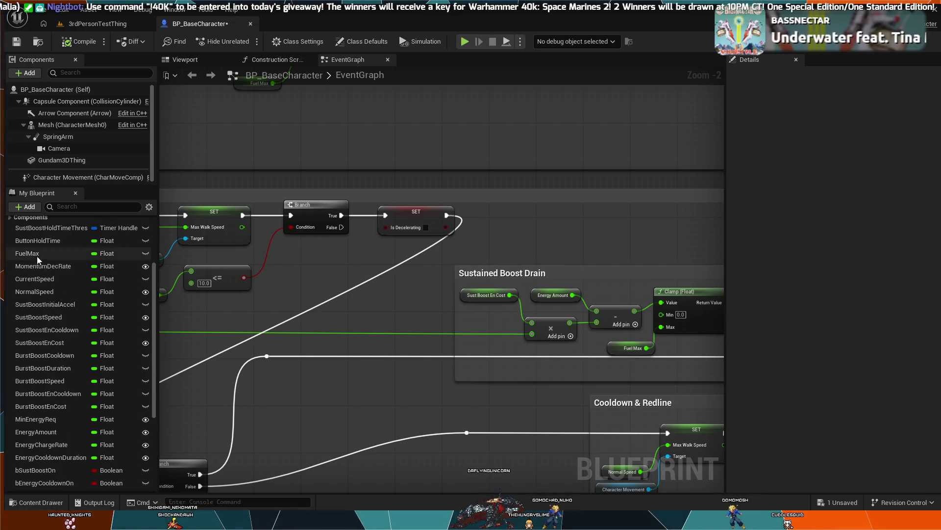
{"action": "left_click", "coordinate": [45, 267]}
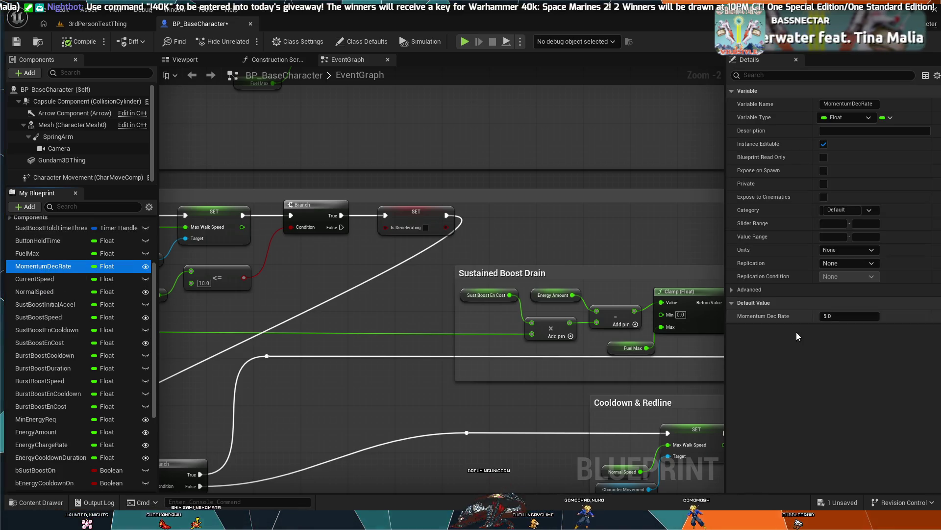
{"action": "left_click", "coordinate": [836, 315]}
{"action": "type", "text": "."}
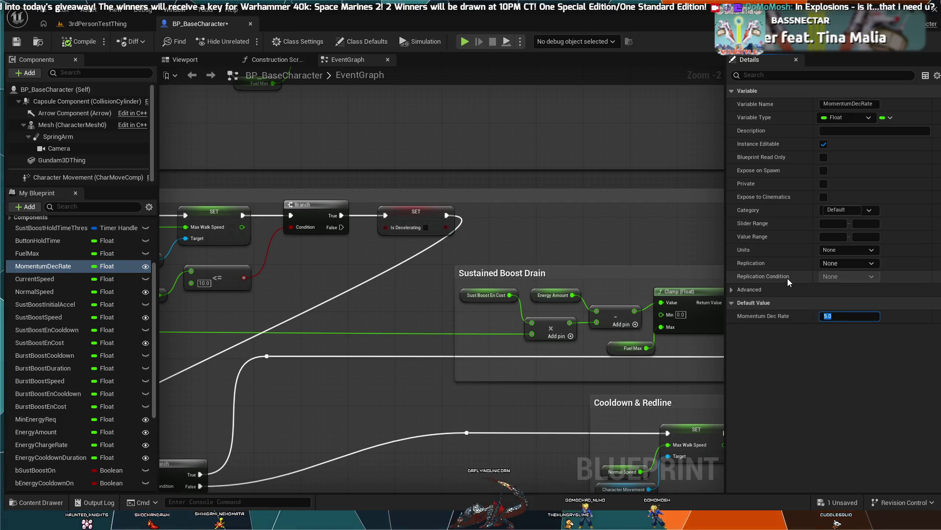
{"action": "type", "text": "001"}
{"action": "key", "text": "Return"}
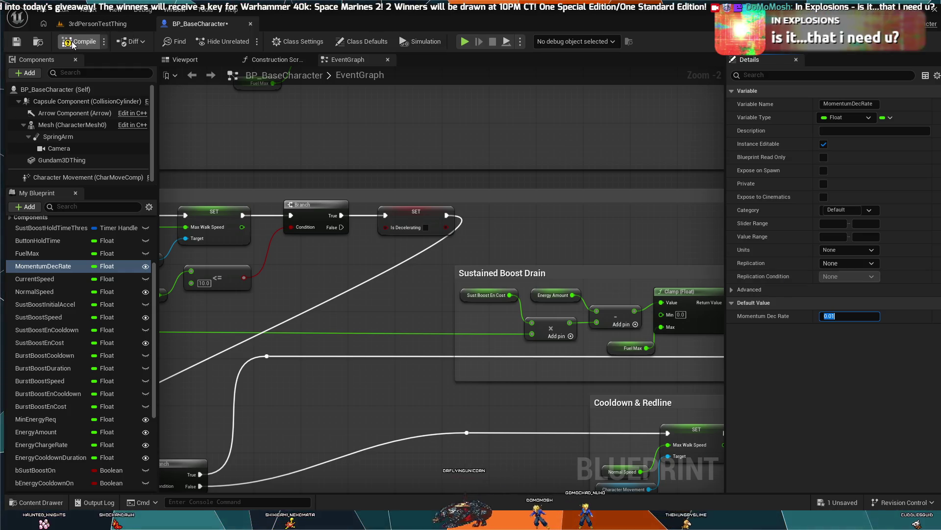
{"action": "left_click", "coordinate": [97, 23]}
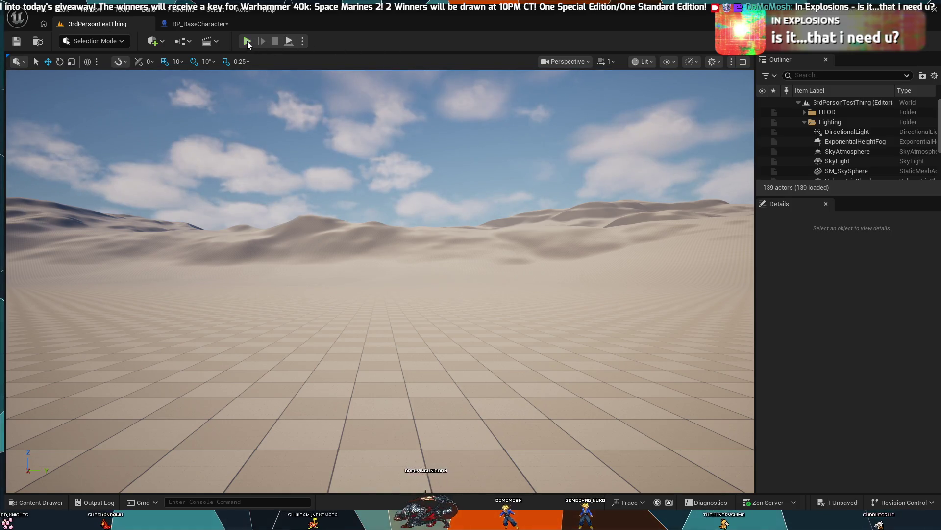
{"action": "key", "text": "alt+p"}
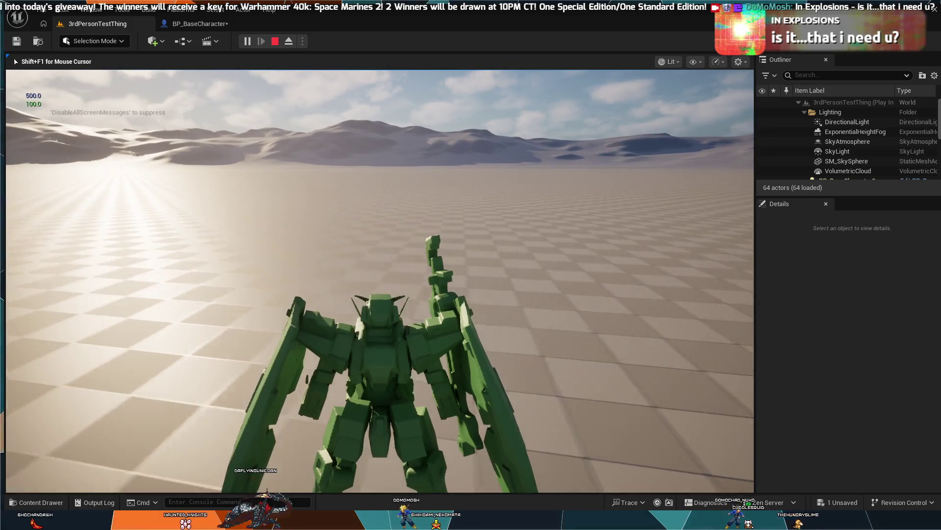
{"action": "key", "text": "Escape"}
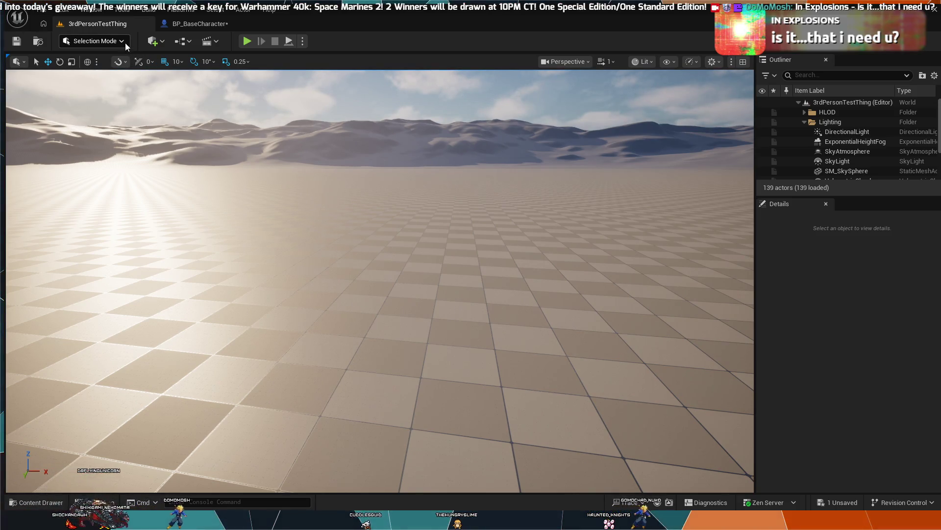
{"action": "left_click", "coordinate": [176, 28]}
Zoom and pan the EventGraph to bring its left part into view
{"action": "scroll", "coordinate": [481, 326], "scroll_direction": "down", "scroll_amount": 3}
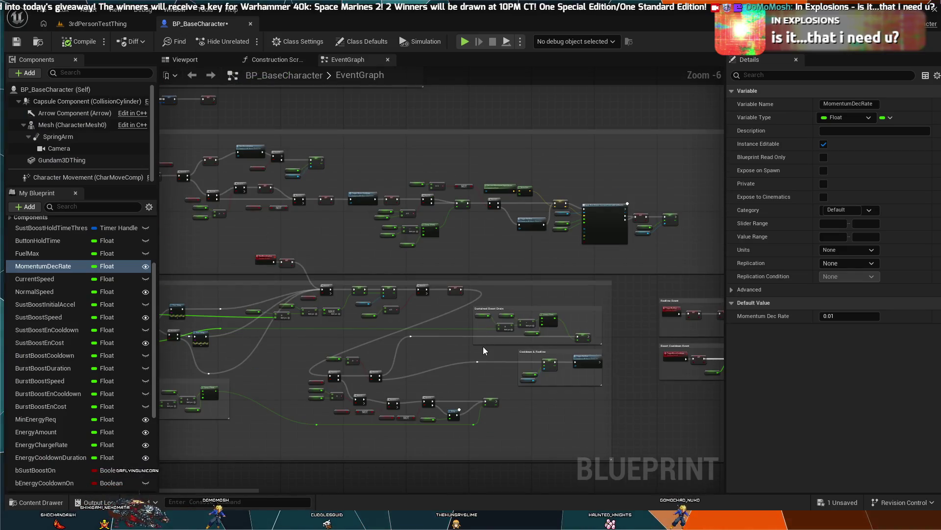
{"action": "scroll", "coordinate": [483, 346], "scroll_direction": "up", "scroll_amount": 3}
{"action": "scroll", "coordinate": [502, 223], "scroll_direction": "down", "scroll_amount": 2}
{"action": "scroll", "coordinate": [502, 224], "scroll_direction": "up", "scroll_amount": 2}
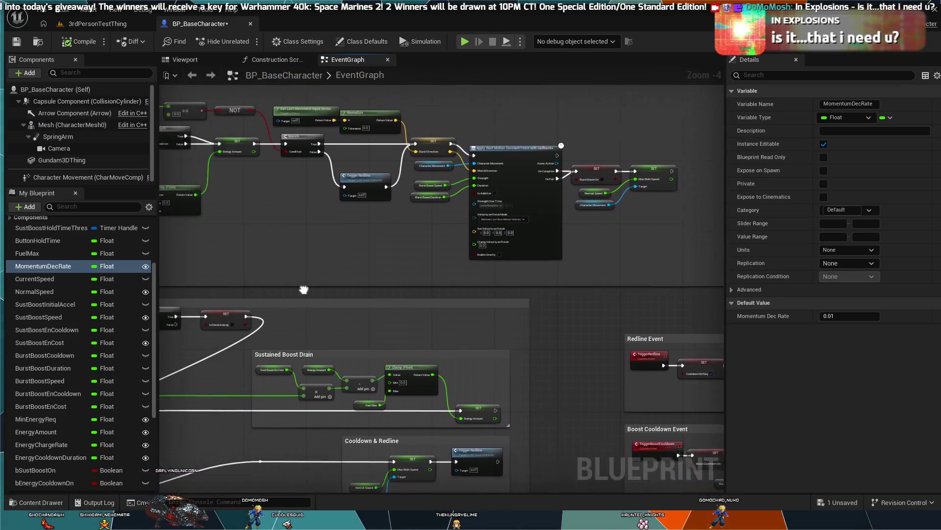
{"action": "left_click_drag", "start_coordinate": [514, 229], "coordinate": [808, 214]}
{"action": "scroll", "coordinate": [366, 193], "scroll_direction": "down", "scroll_amount": 1}
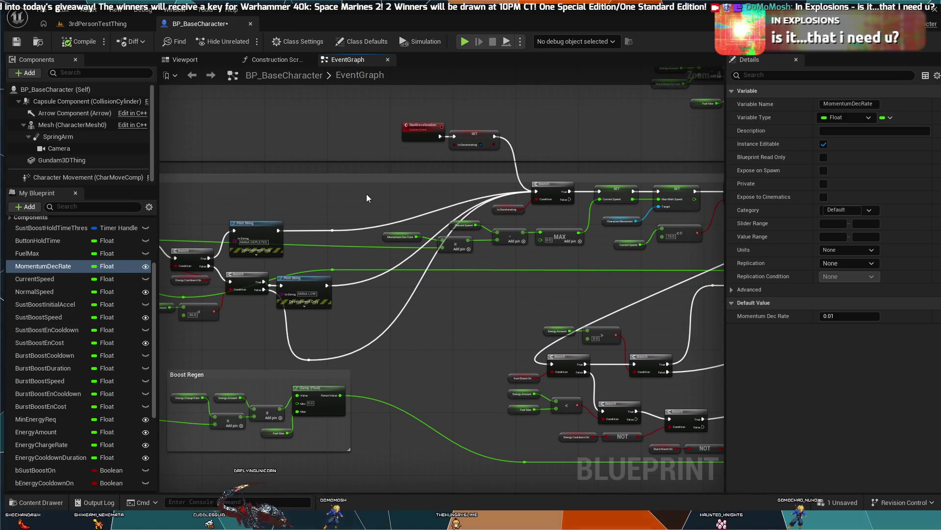
{"action": "scroll", "coordinate": [366, 194], "scroll_direction": "down", "scroll_amount": 2}
{"action": "scroll", "coordinate": [354, 220], "scroll_direction": "up", "scroll_amount": 1}
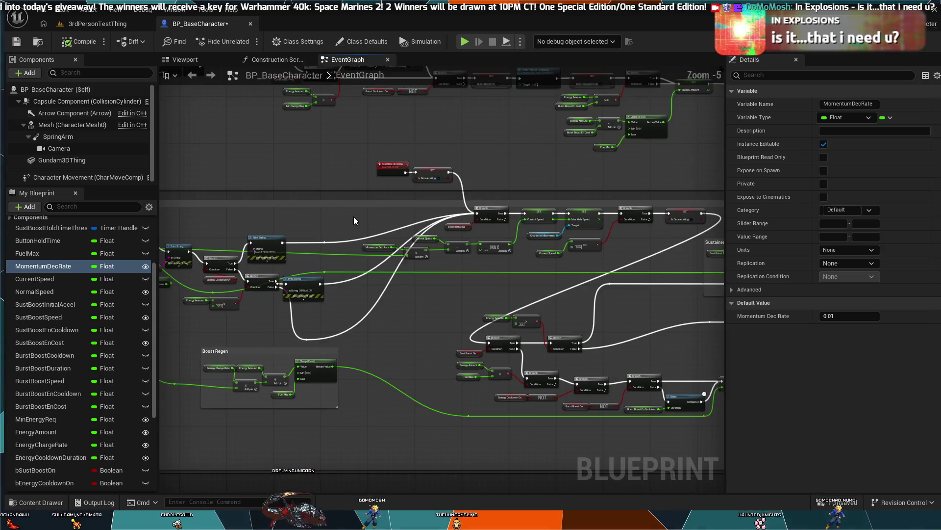
Undo recent graph edits, restoring the two removed wires and moving the Sustained Boost Drain groups back left
{"action": "key", "text": "ctrl+z"}
{"action": "key", "text": "ctrl+z"}
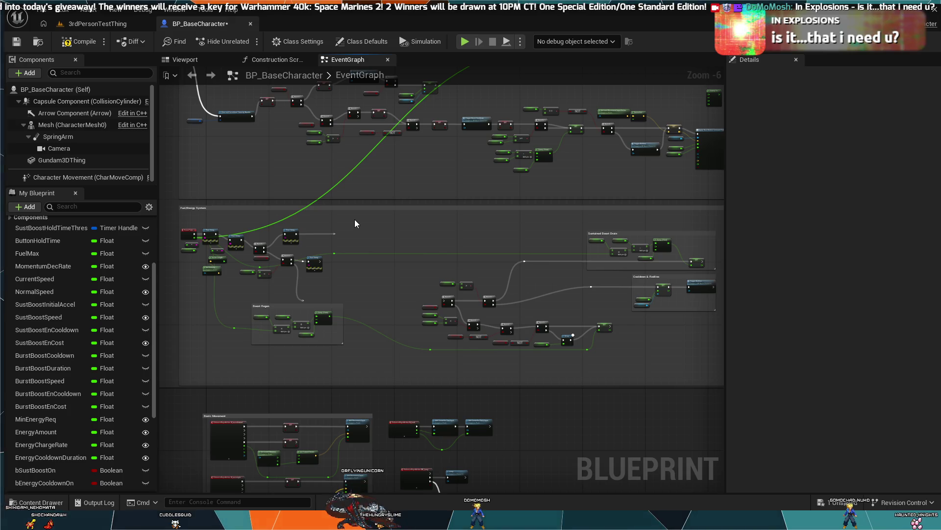
{"action": "key", "text": "ctrl+y"}
{"action": "key", "text": "ctrl+y"}
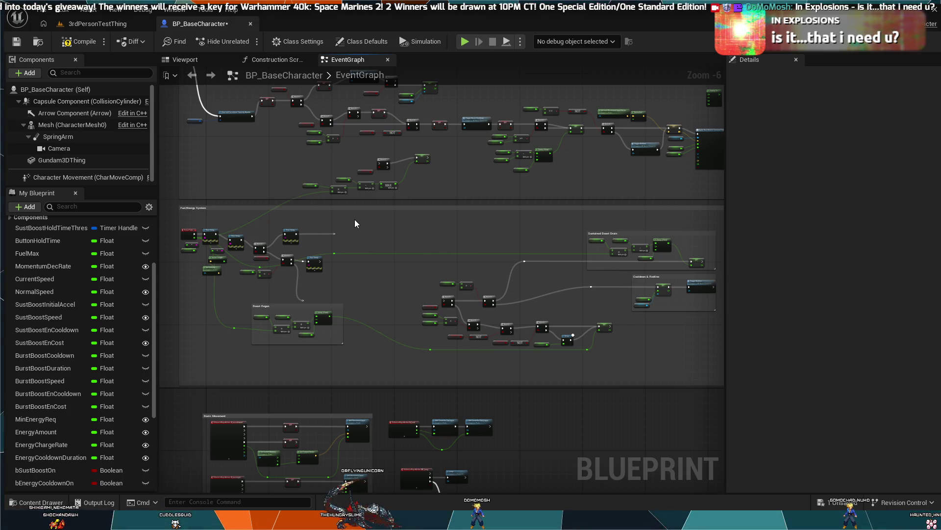
{"action": "key", "text": "ctrl+z"}
{"action": "key", "text": "ctrl+z"}
{"action": "key", "text": "ctrl+z"}
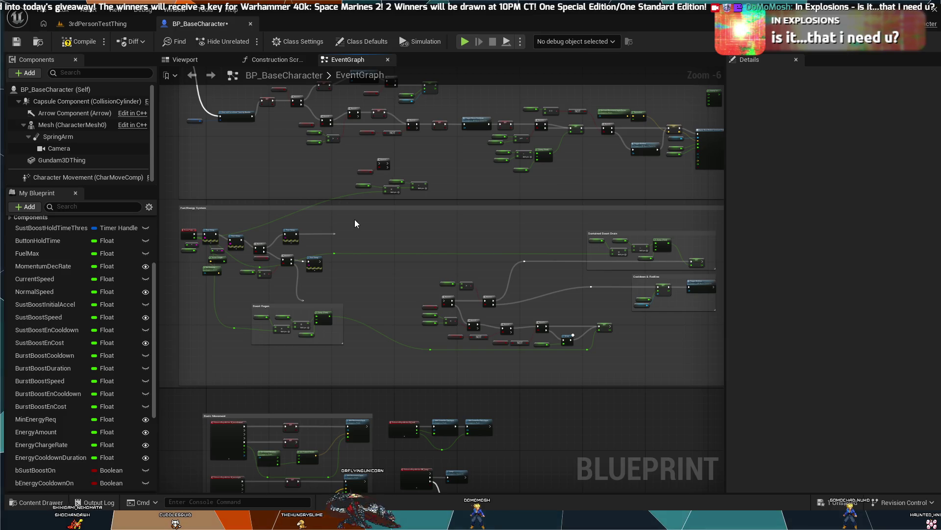
{"action": "key", "text": "ctrl+z"}
{"action": "key", "text": "ctrl+z"}
{"action": "key", "text": "ctrl+z"}
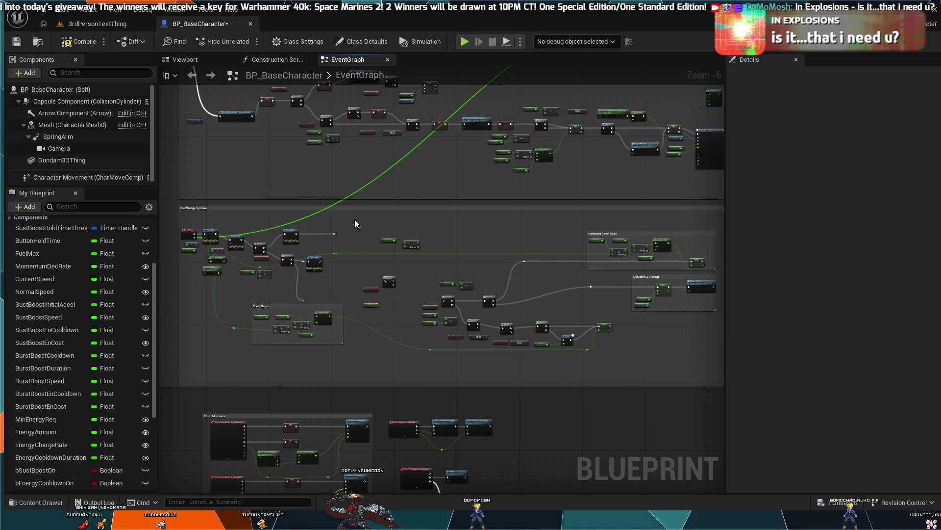
{"action": "key", "text": "ctrl+z"}
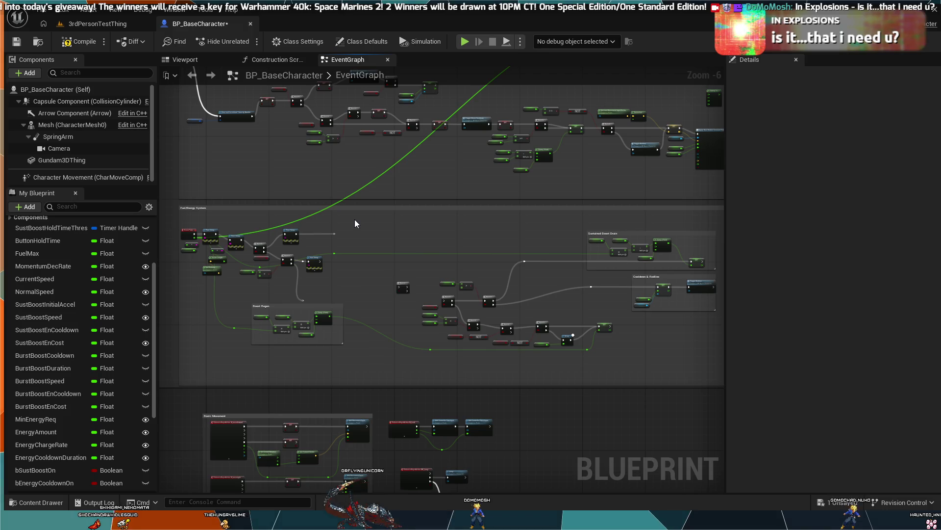
{"action": "key", "text": "ctrl+z"}
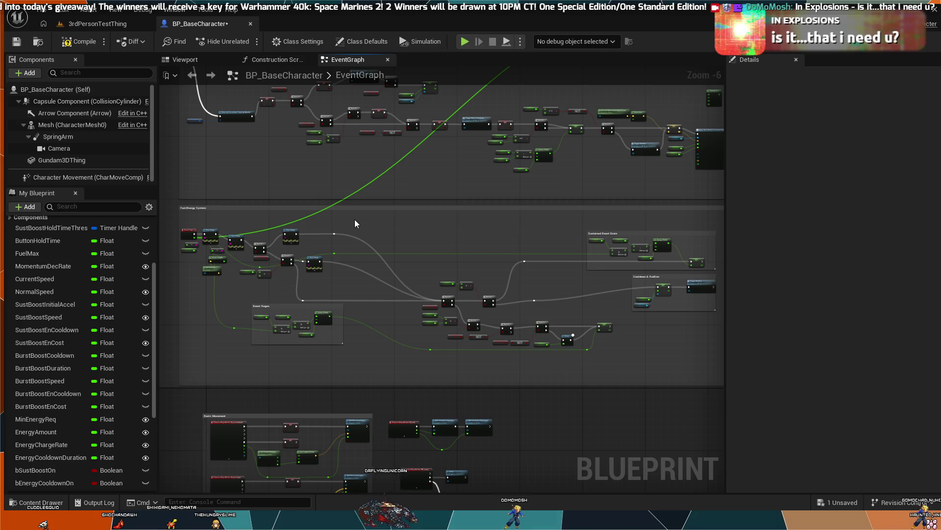
{"action": "key", "text": "ctrl+z"}
{"action": "key", "text": "ctrl+z"}
{"action": "key", "text": "ctrl+z"}
{"action": "key", "text": "ctrl+z"}
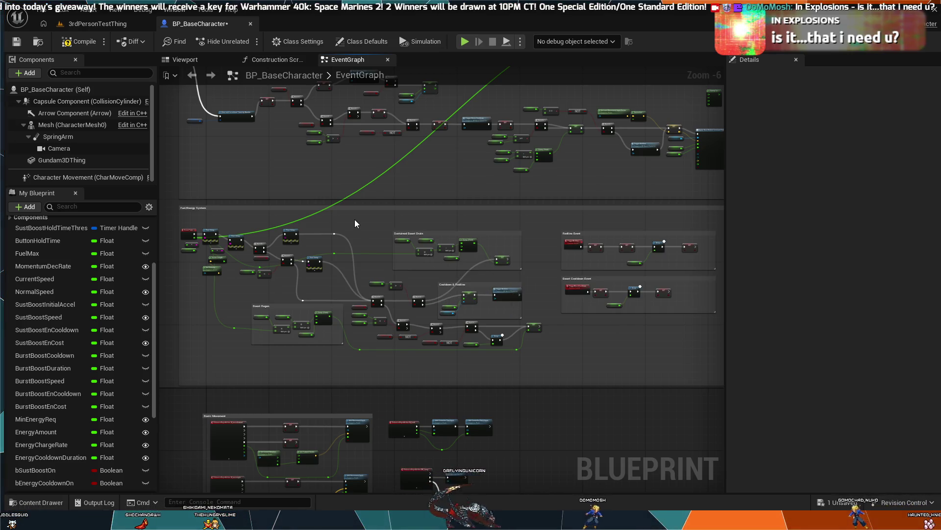
Pan the graph to show the Burst Boost and Fuel/Energy System groups
{"action": "left_click_drag", "start_coordinate": [355, 223], "coordinate": [265, 386]}
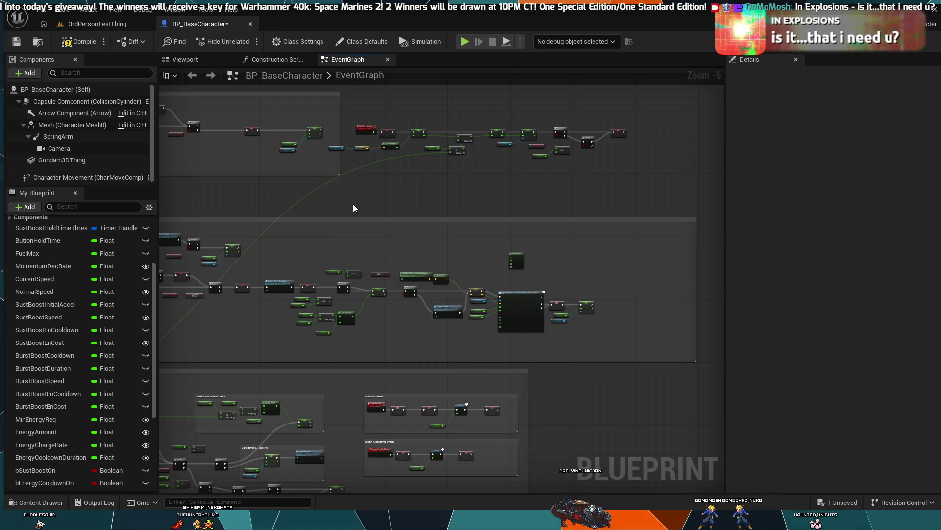
{"action": "left_click_drag", "start_coordinate": [432, 194], "coordinate": [476, 178]}
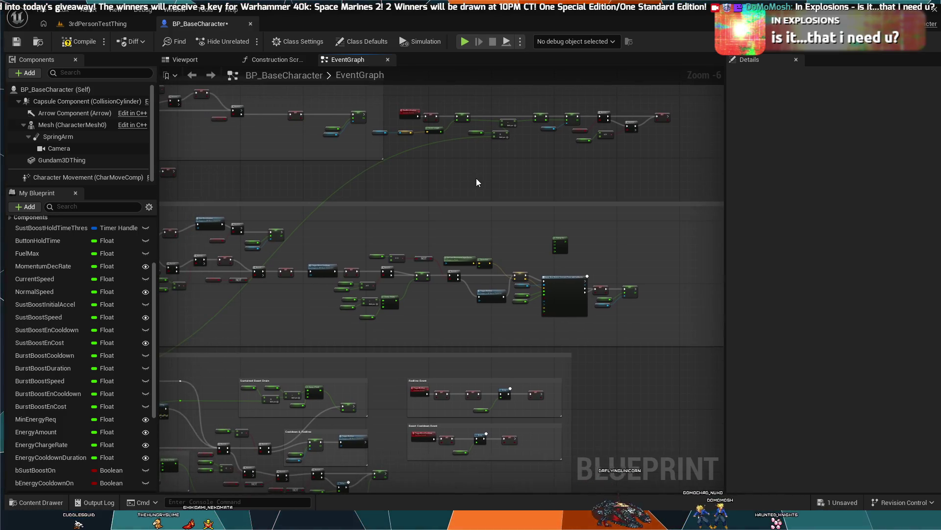
{"action": "scroll", "coordinate": [477, 180], "scroll_direction": "up", "scroll_amount": 4}
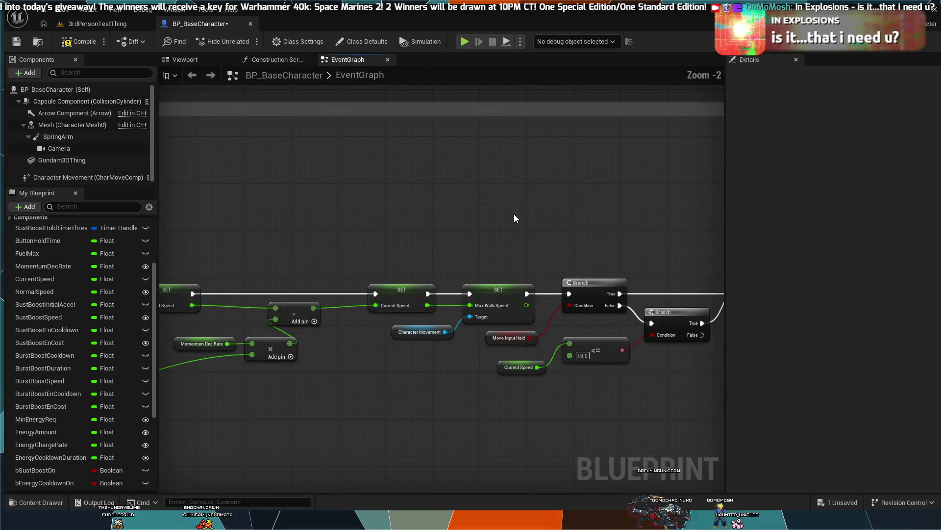
{"action": "scroll", "coordinate": [560, 173], "scroll_direction": "down", "scroll_amount": 2}
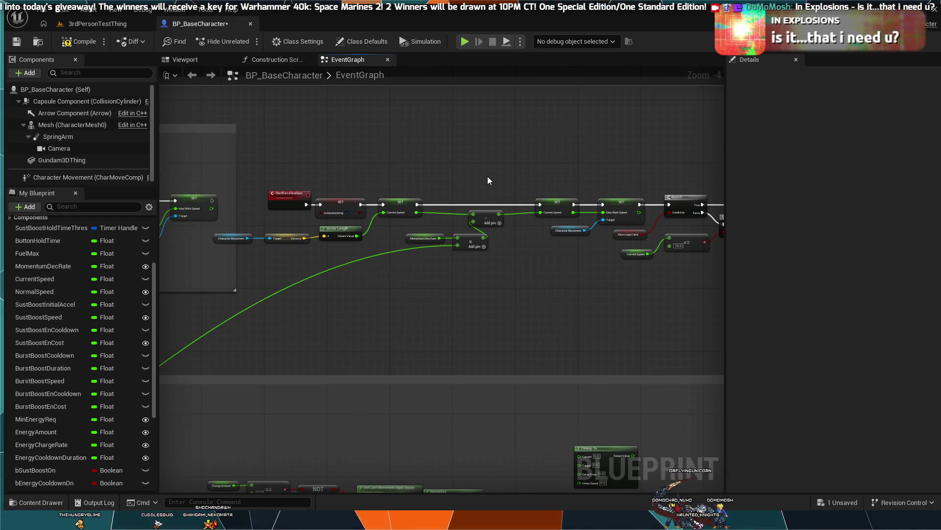
{"action": "scroll", "coordinate": [440, 283], "scroll_direction": "down", "scroll_amount": 1}
{"action": "mouse_move", "coordinate": [440, 283]}
{"action": "left_mouse_down"}
{"action": "mouse_move", "coordinate": [640, 193]}
{"action": "mouse_move", "coordinate": [855, 60]}
{"action": "left_mouse_up"}
{"action": "mouse_move", "coordinate": [423, 381]}
{"action": "left_mouse_down"}
{"action": "mouse_move", "coordinate": [456, 271]}
{"action": "mouse_move", "coordinate": [485, 225]}
{"action": "mouse_move", "coordinate": [381, 255]}
{"action": "mouse_move", "coordinate": [556, 396]}
{"action": "left_mouse_up"}
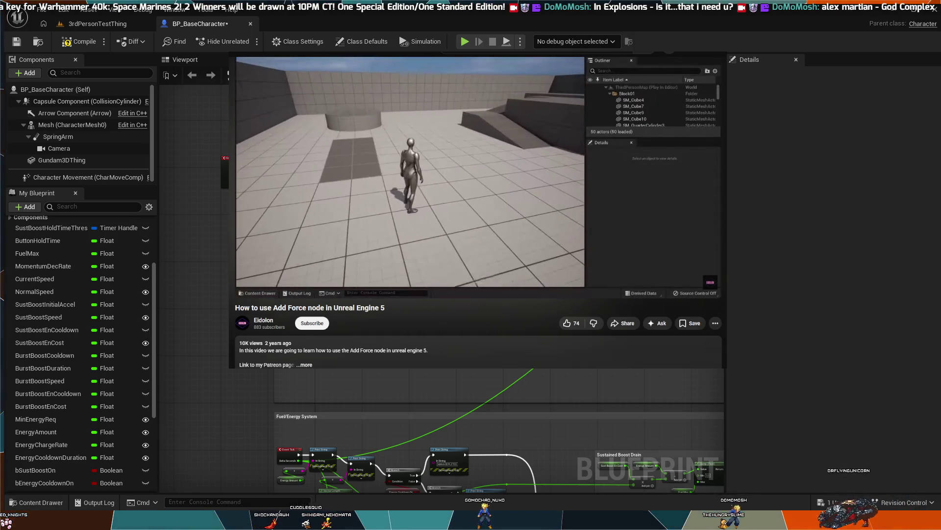
Set the Add Force tutorial's playback quality to 1080p
{"action": "left_click", "coordinate": [676, 290]}
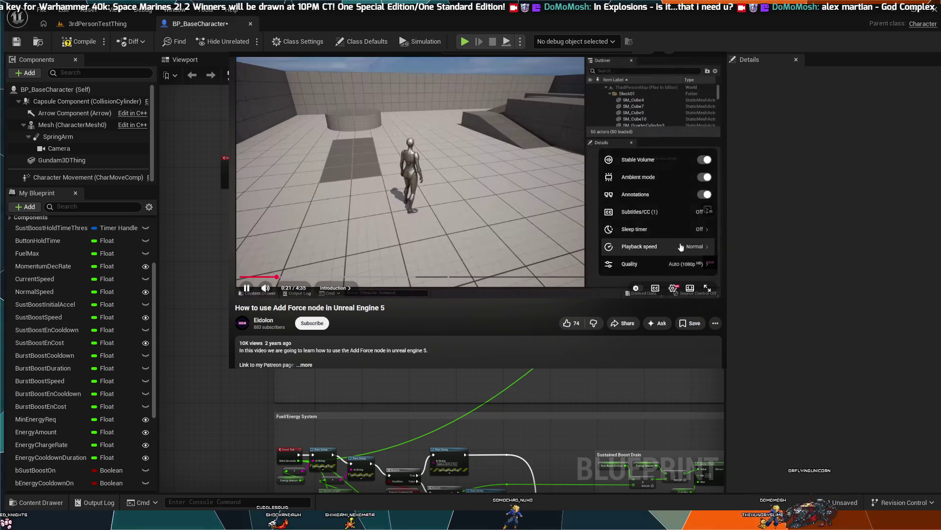
{"action": "left_click", "coordinate": [673, 256]}
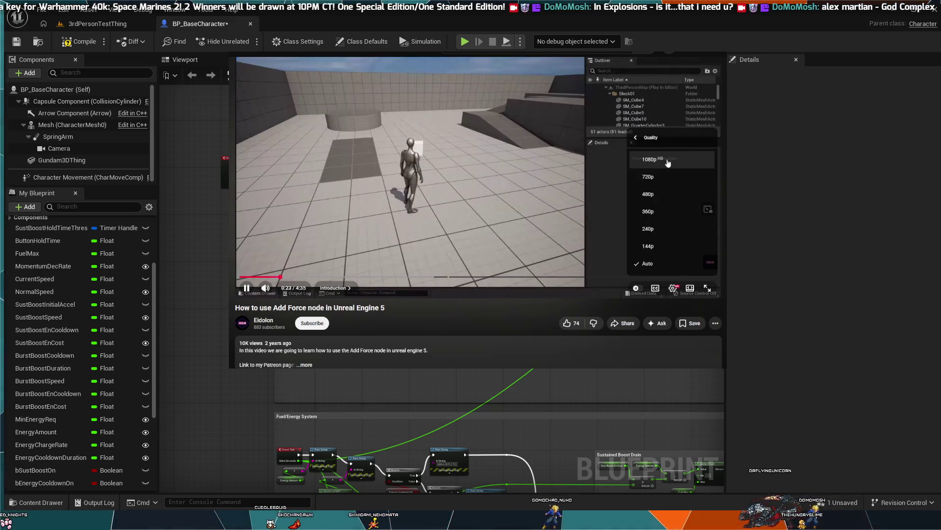
{"action": "left_click", "coordinate": [651, 159]}
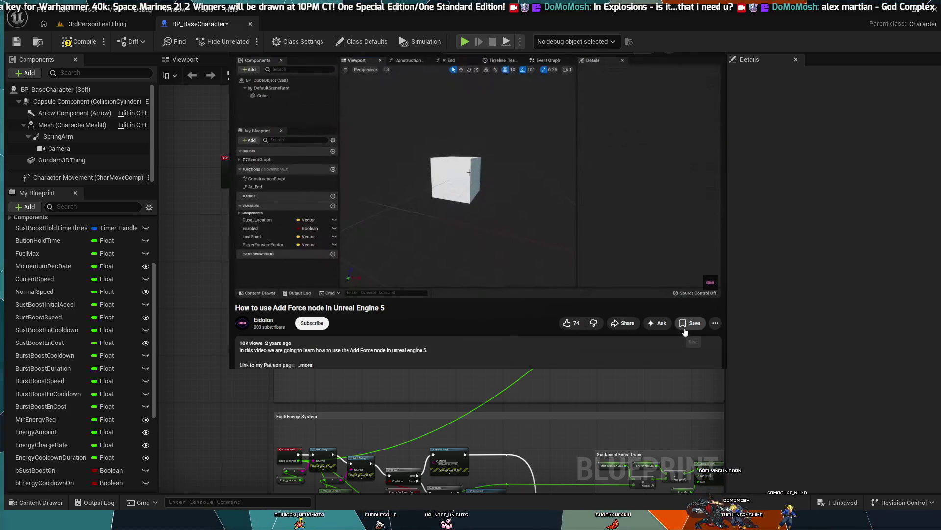
Save the tutorial to Watch later and pause it at 2:40 on the Add Force graph
{"action": "left_click", "coordinate": [685, 324]}
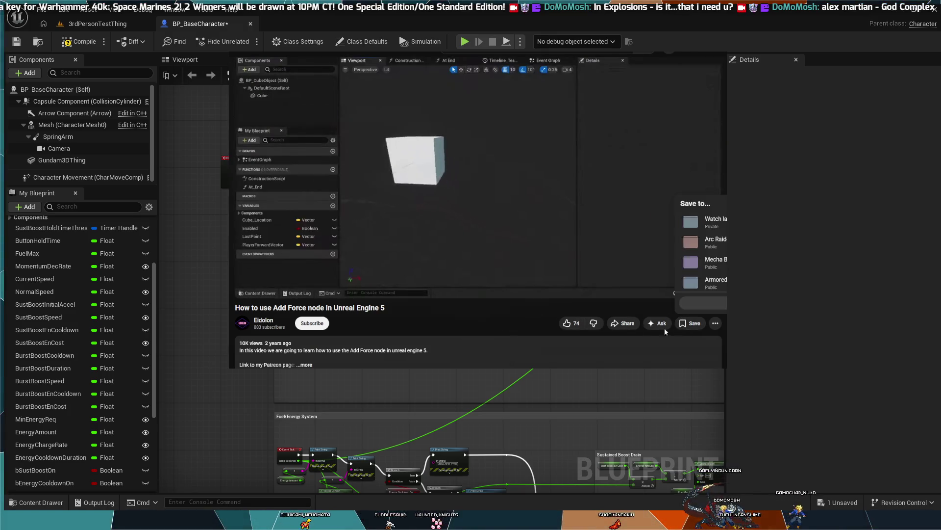
{"action": "left_click", "coordinate": [713, 220]}
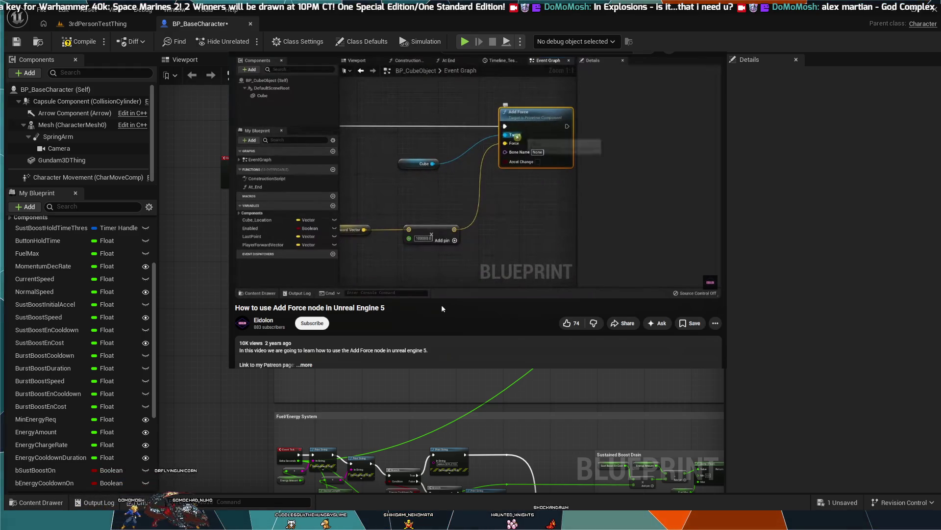
{"action": "left_click", "coordinate": [540, 219]}
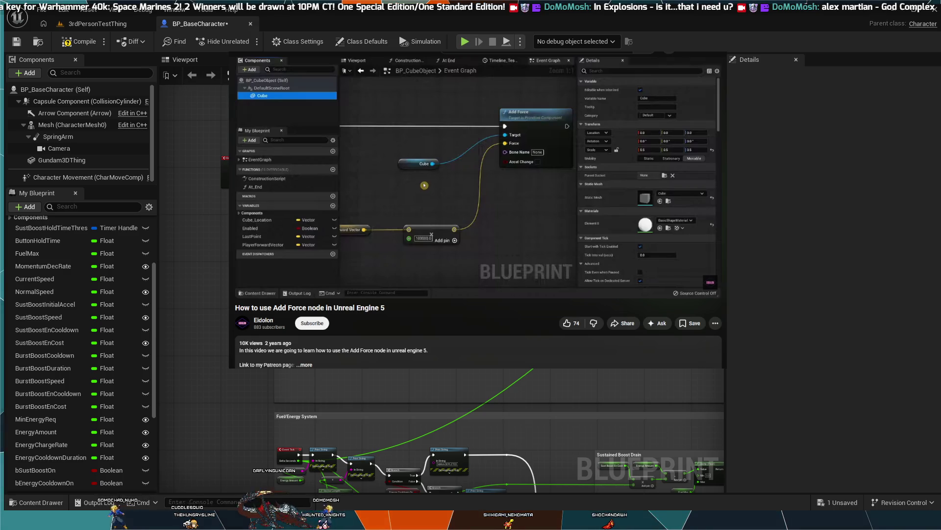
Resume the tutorial and pause at 2:46 on the PlayerForwardVector getter
{"action": "mouse_move", "coordinate": [554, 219]}
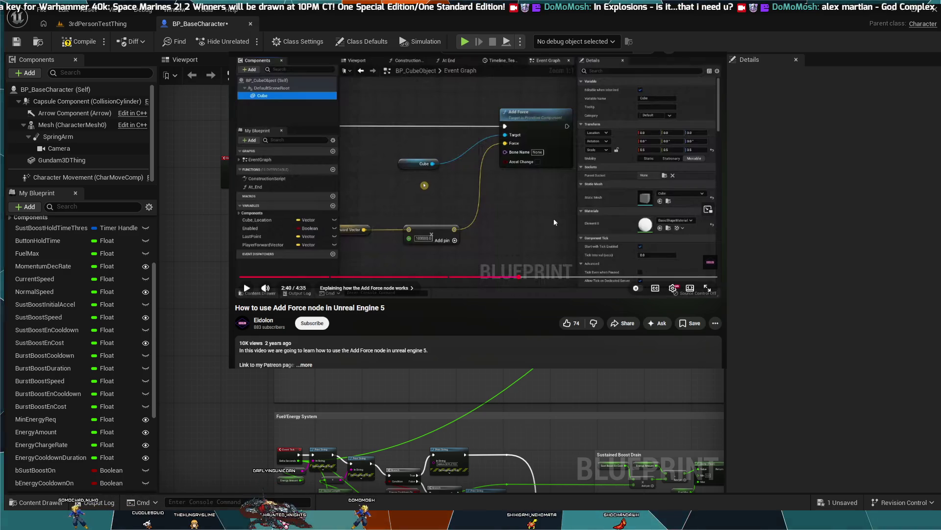
{"action": "left_click", "coordinate": [554, 222]}
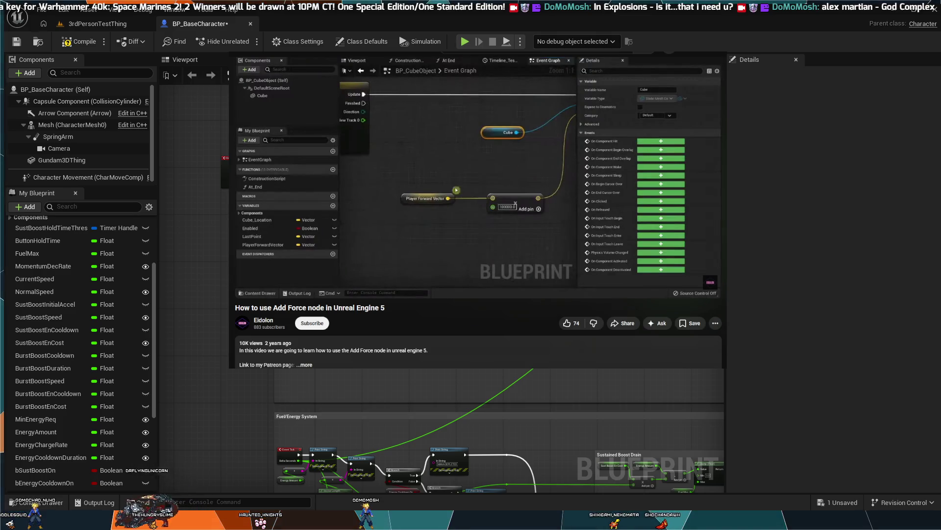
{"action": "left_click", "coordinate": [552, 219]}
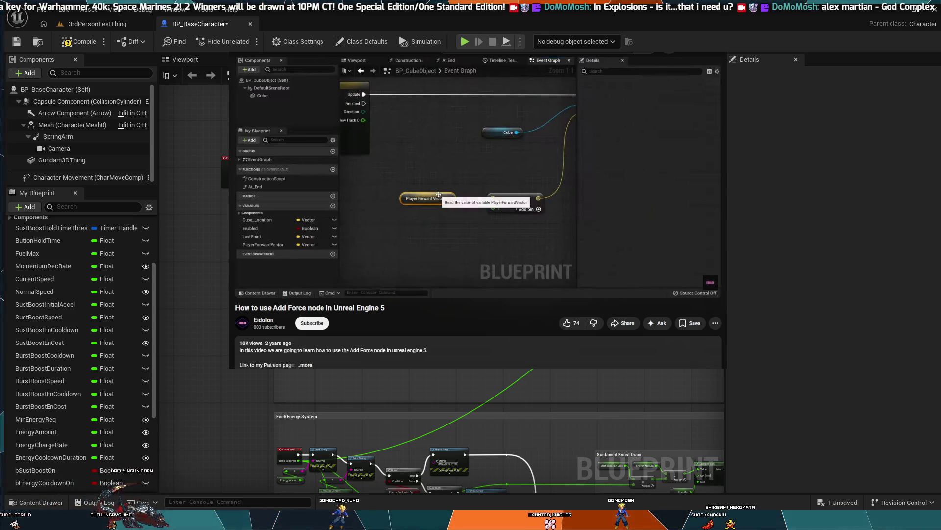
{"action": "mouse_move", "coordinate": [437, 217]}
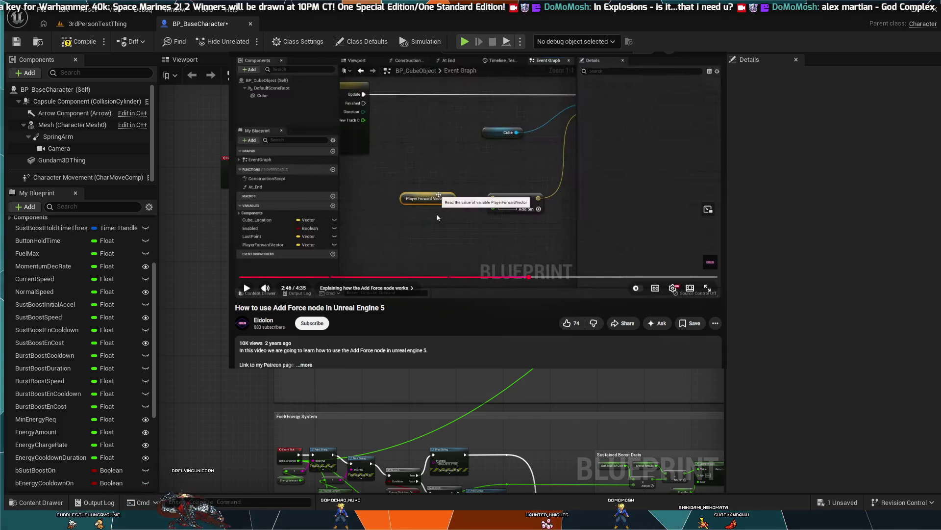
Play the tutorial, pause briefly at 2:48, then resume through the Target and Force explanation
{"action": "left_click", "coordinate": [431, 221]}
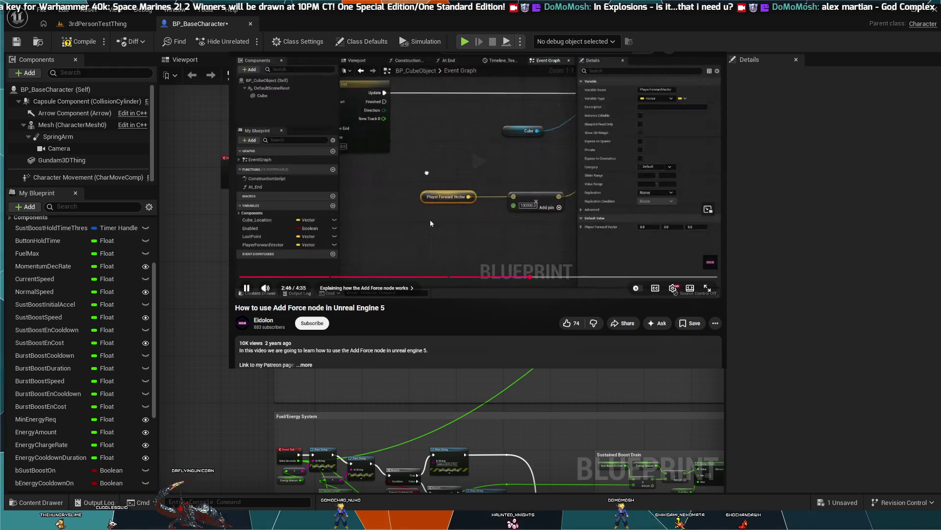
{"action": "left_click", "coordinate": [431, 222]}
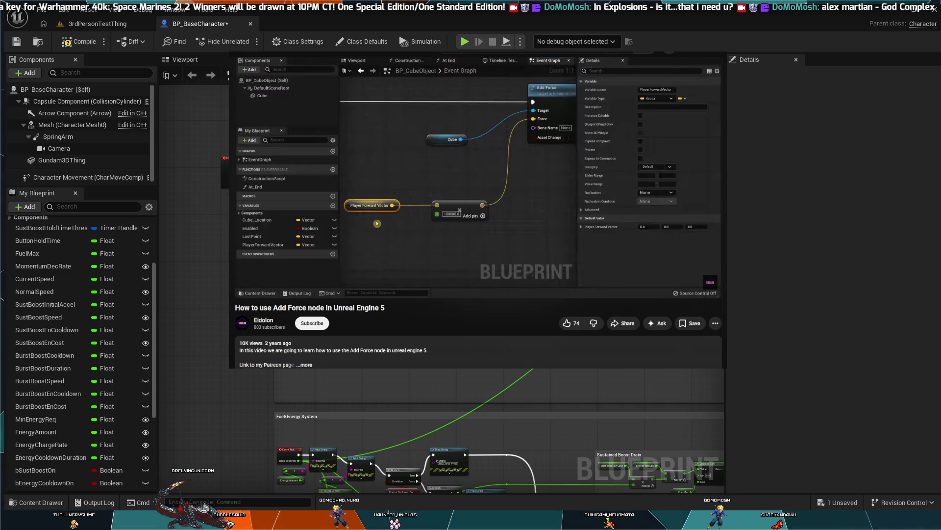
{"action": "left_click", "coordinate": [563, 264]}
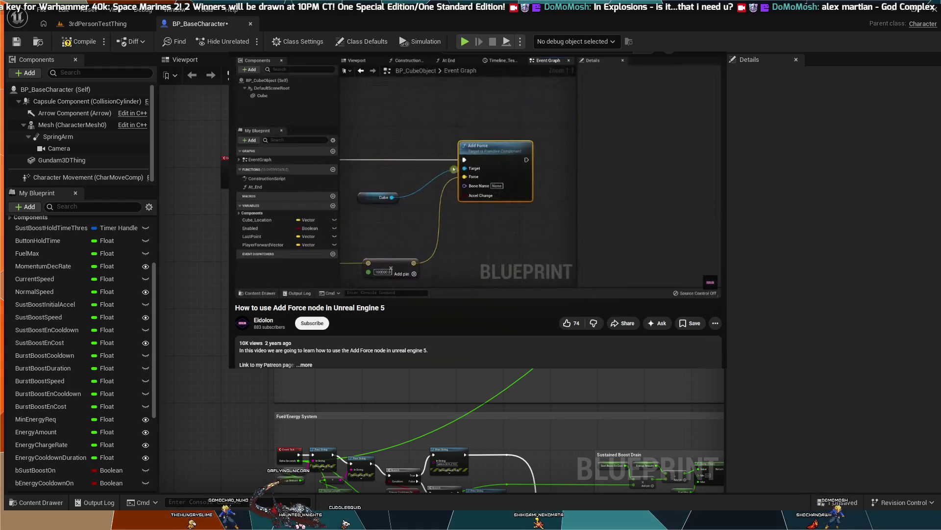
{"action": "mouse_move", "coordinate": [563, 266]}
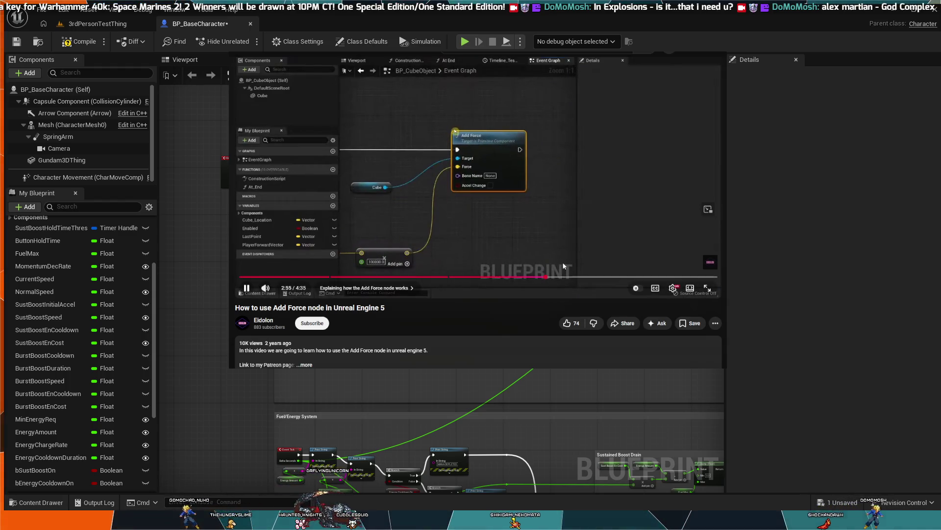
Pause at 3:01, search the Eidolon channel for 'impul', then open its Videos list
{"action": "left_click", "coordinate": [566, 222]}
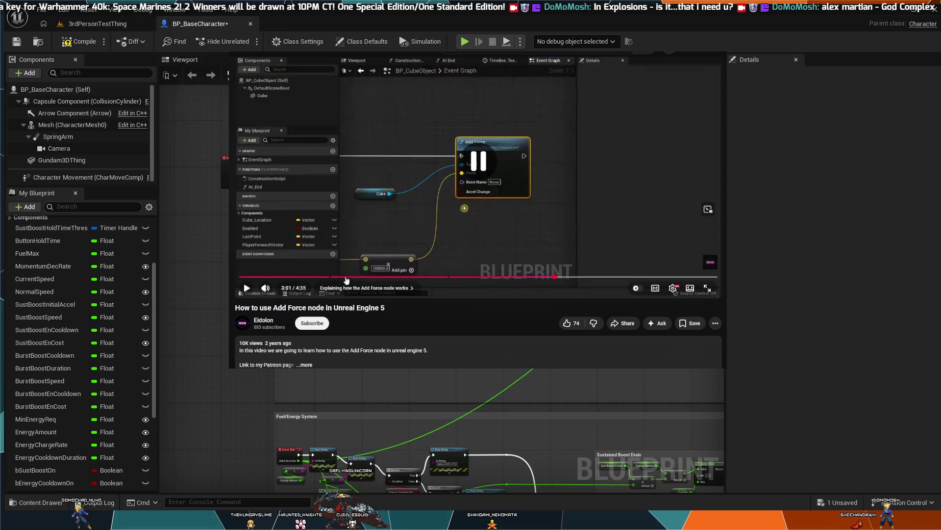
{"action": "left_click", "coordinate": [268, 320]}
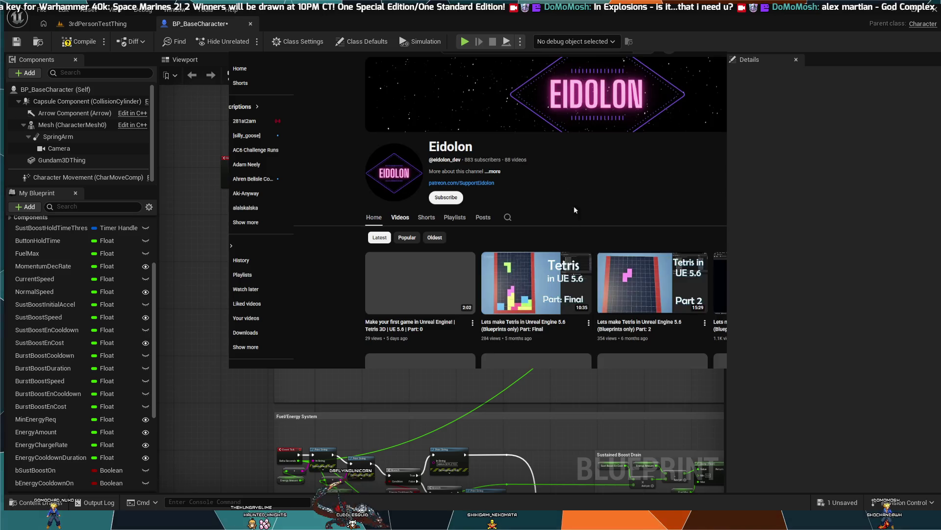
{"action": "scroll", "coordinate": [564, 274], "scroll_direction": "down", "scroll_amount": 3}
{"action": "scroll", "coordinate": [564, 284], "scroll_direction": "up", "scroll_amount": 2}
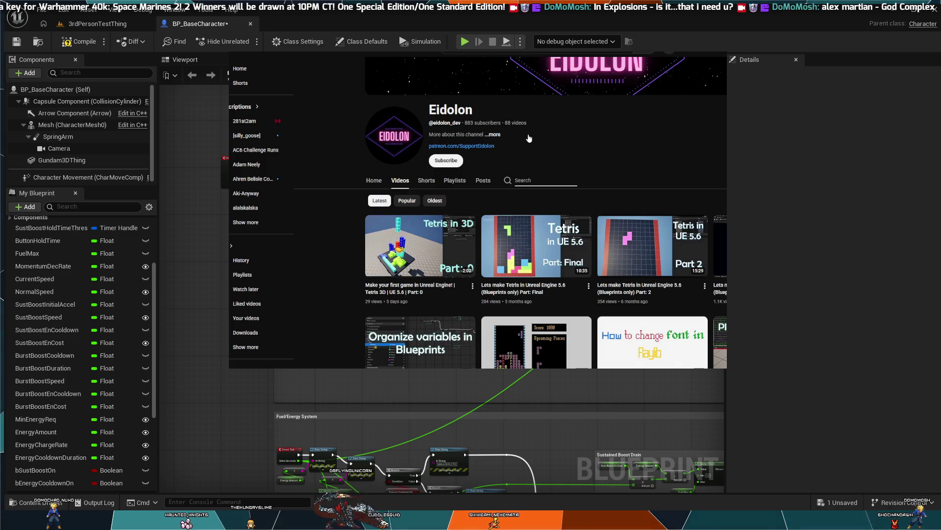
{"action": "type", "text": "impul"}
{"action": "key", "text": "Return"}
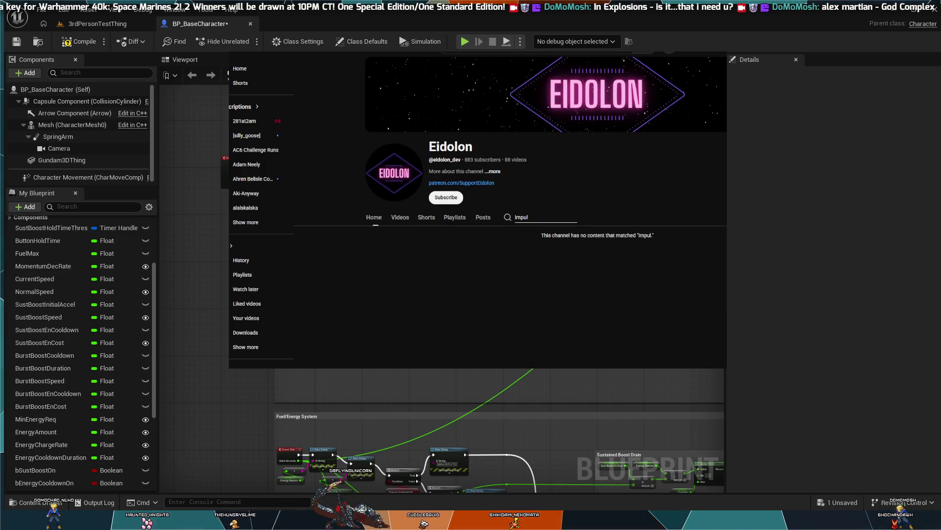
{"action": "left_click", "coordinate": [393, 223]}
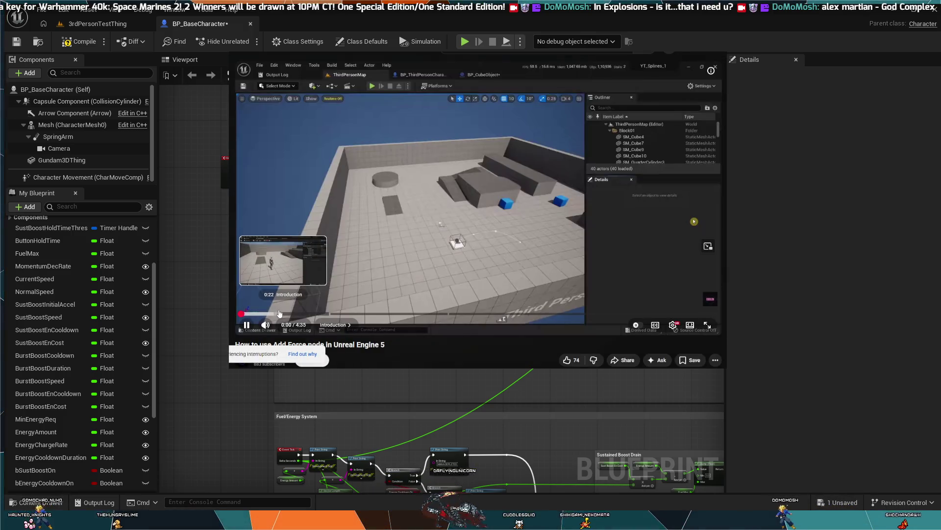
Skip the tutorial ahead to the Add Force section, pause it at 2:05, and scroll toward the comments
{"action": "left_click", "coordinate": [289, 312]}
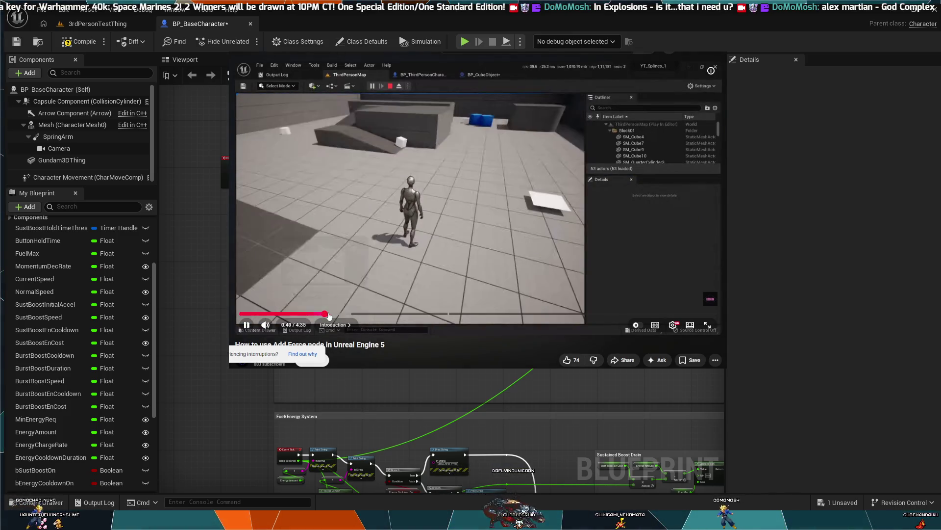
{"action": "left_click", "coordinate": [334, 313]}
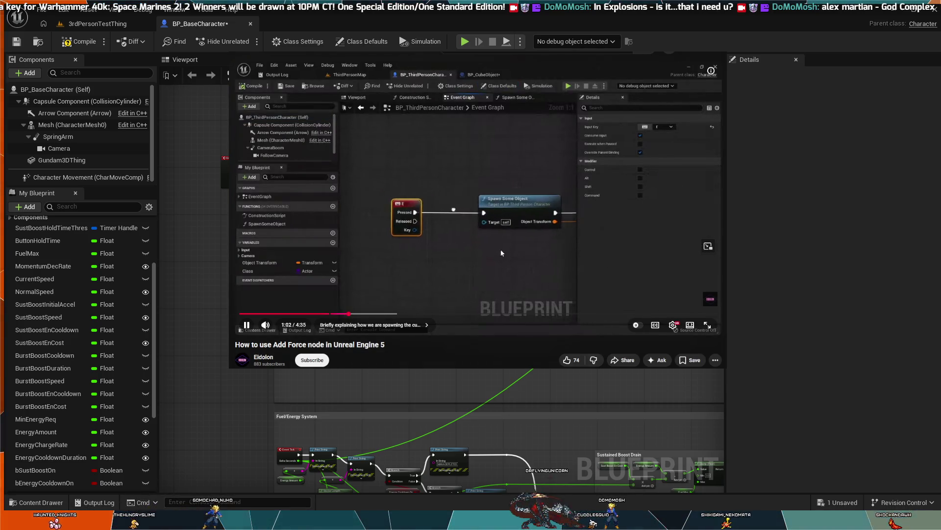
{"action": "key", "text": "Right"}
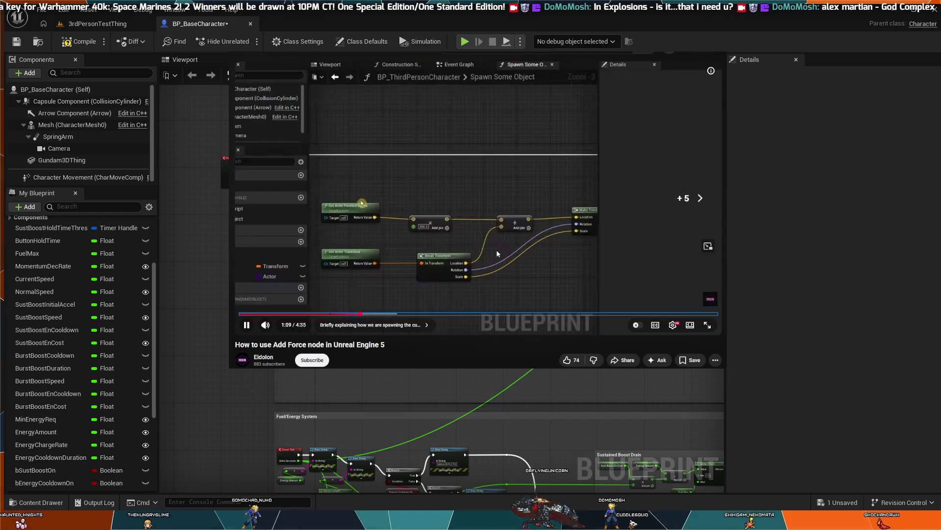
{"action": "key", "text": "Right"}
{"action": "key", "text": "Right"}
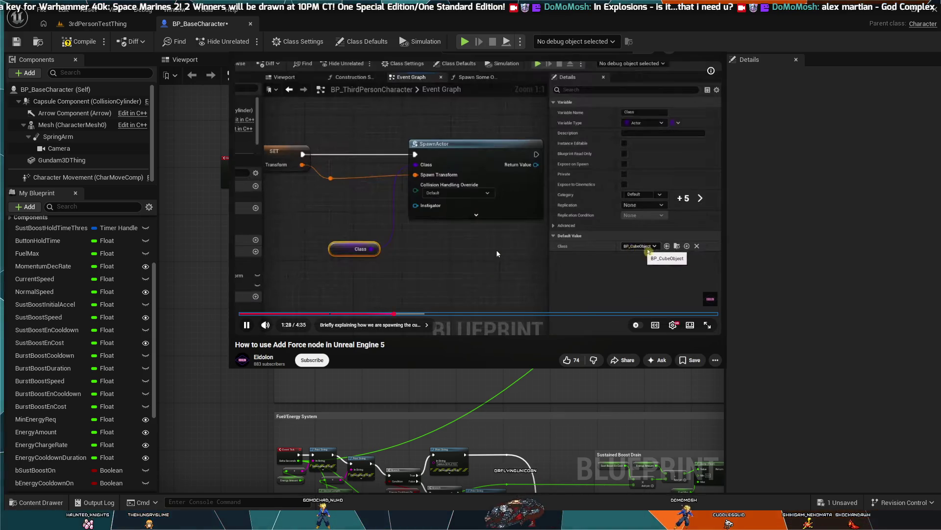
{"action": "key", "text": "Right"}
{"action": "key", "text": "Right"}
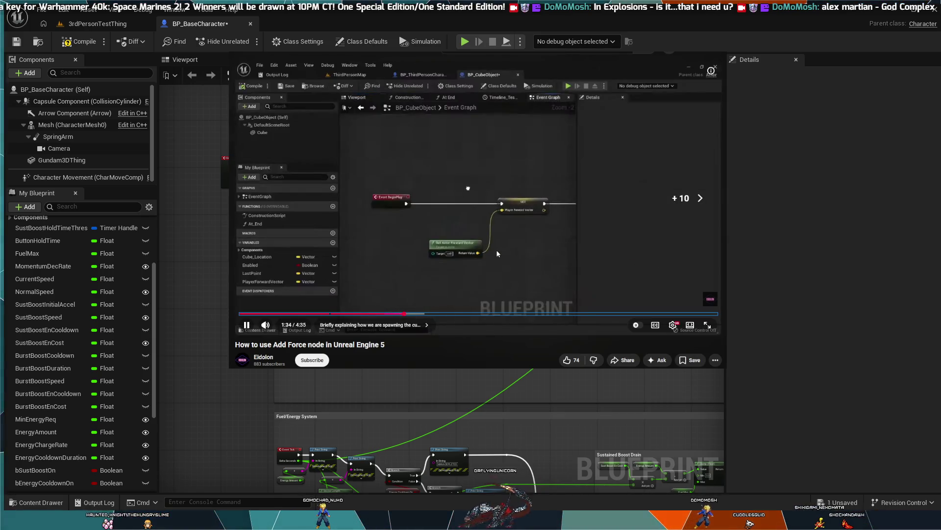
{"action": "key", "text": "Right"}
{"action": "key", "text": "Right"}
{"action": "key", "text": "Right"}
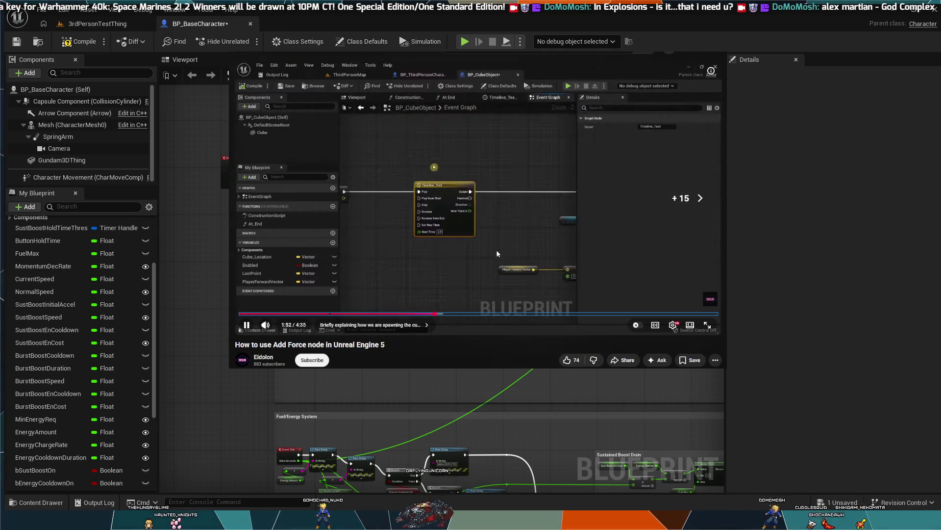
{"action": "key", "text": "Right"}
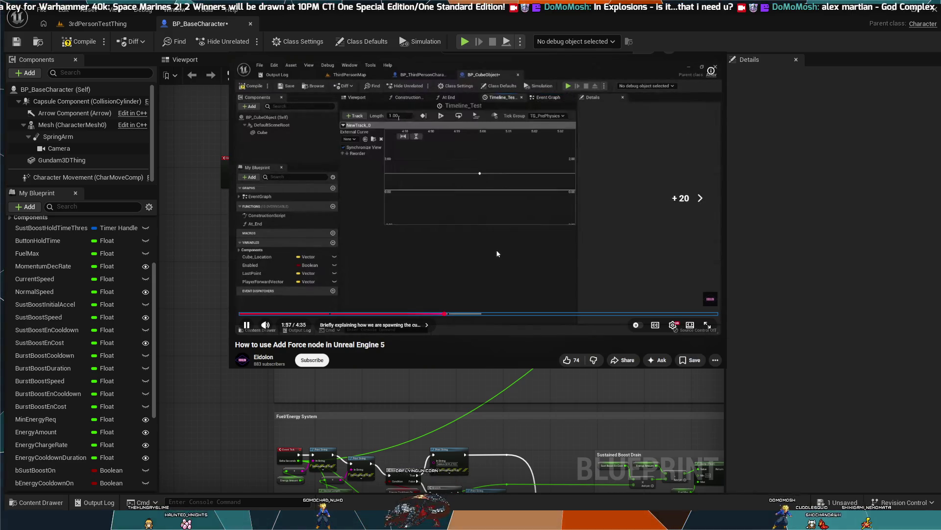
{"action": "key", "text": "Right"}
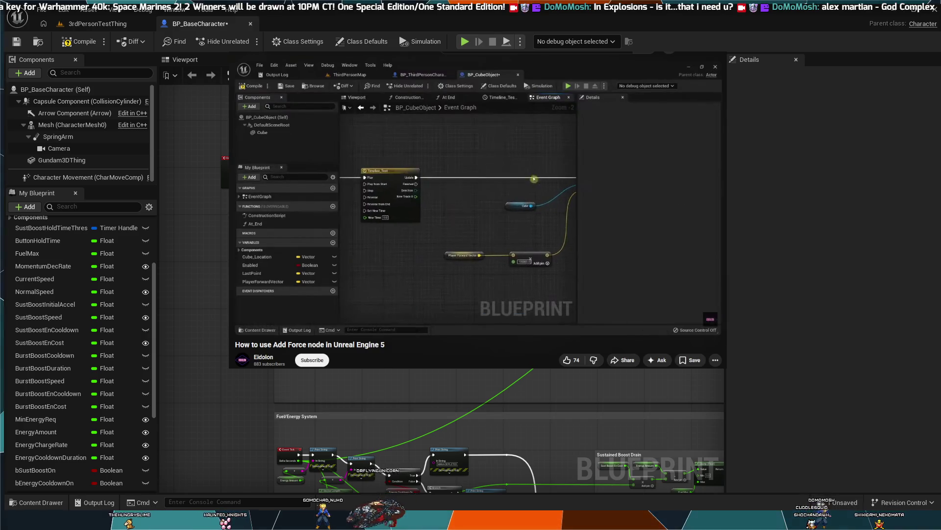
{"action": "left_click", "coordinate": [440, 196]}
{"action": "scroll", "coordinate": [398, 314], "scroll_direction": "down", "scroll_amount": 4}
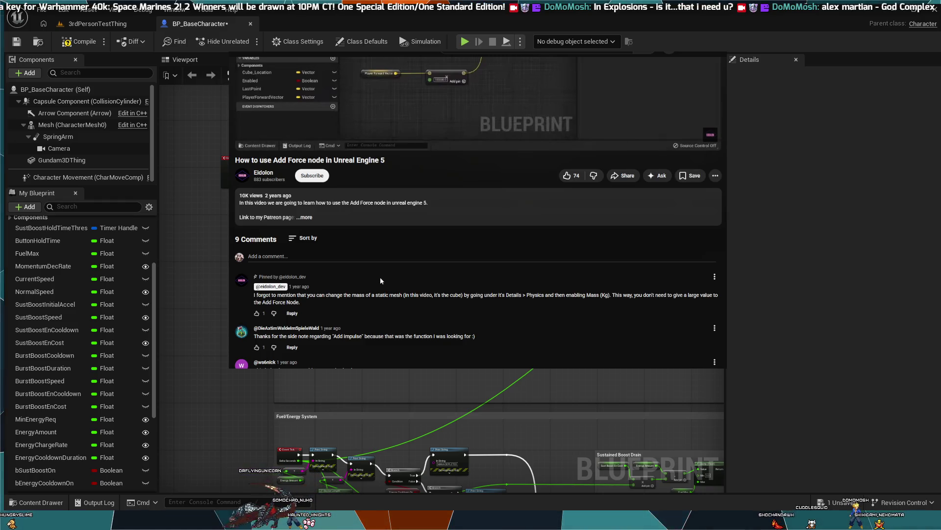
Expand the full video description and scroll through it and the comments
{"action": "left_click", "coordinate": [305, 217]}
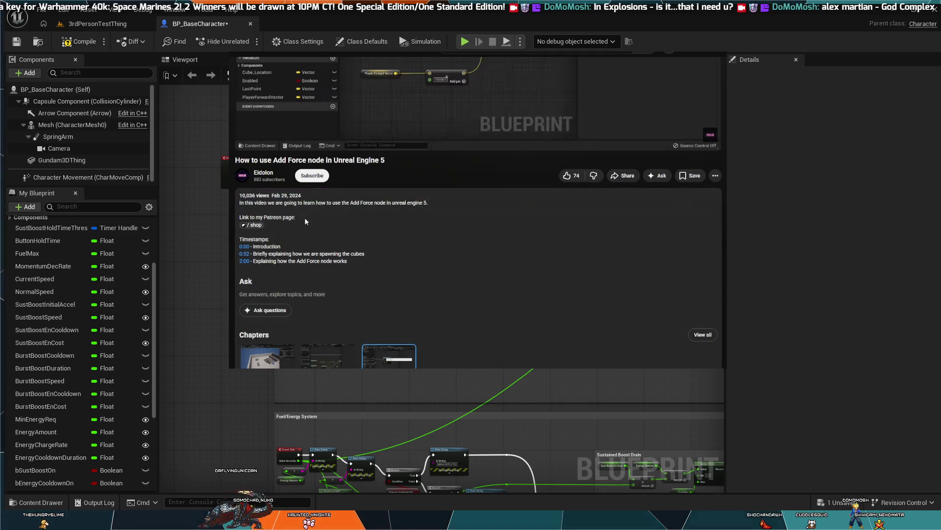
{"action": "scroll", "coordinate": [298, 240], "scroll_direction": "down", "scroll_amount": 1}
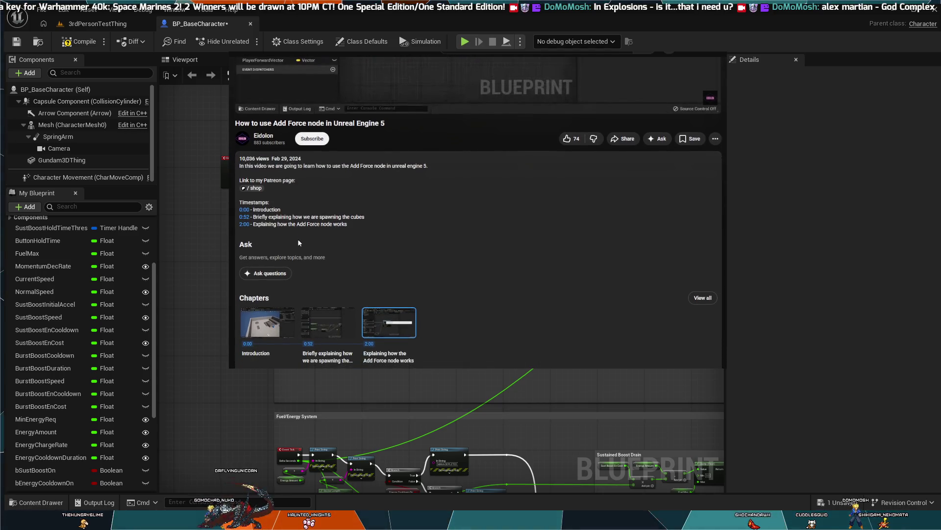
{"action": "scroll", "coordinate": [332, 247], "scroll_direction": "up", "scroll_amount": 5}
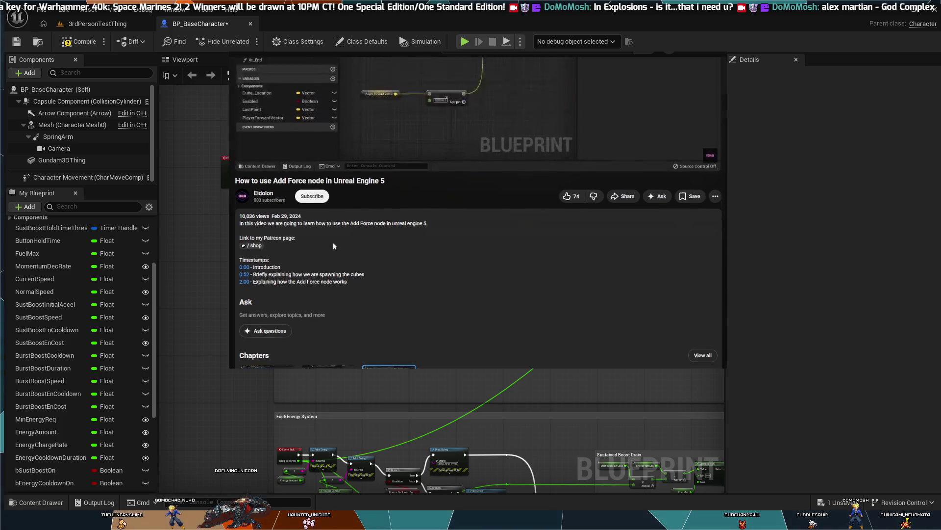
{"action": "scroll", "coordinate": [333, 244], "scroll_direction": "down", "scroll_amount": 10}
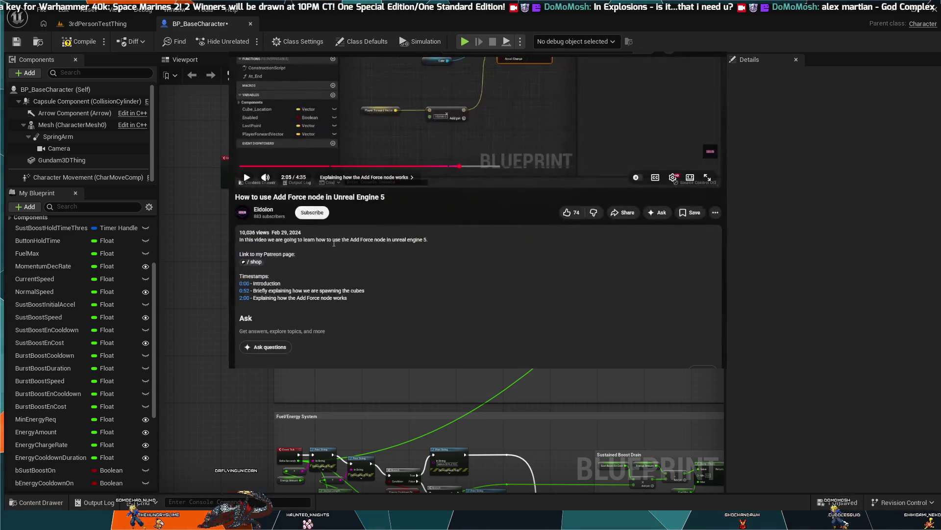
{"action": "scroll", "coordinate": [340, 267], "scroll_direction": "up", "scroll_amount": 10}
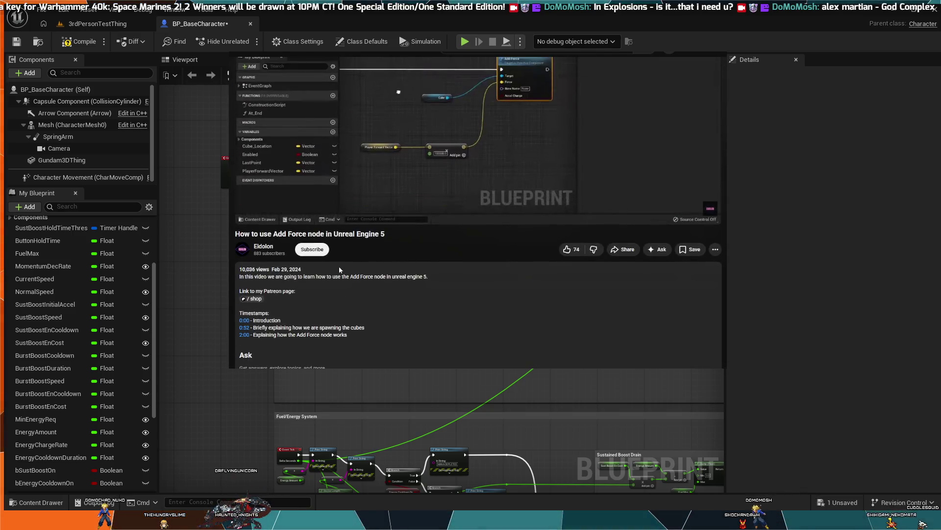
{"action": "scroll", "coordinate": [340, 269], "scroll_direction": "down", "scroll_amount": 10}
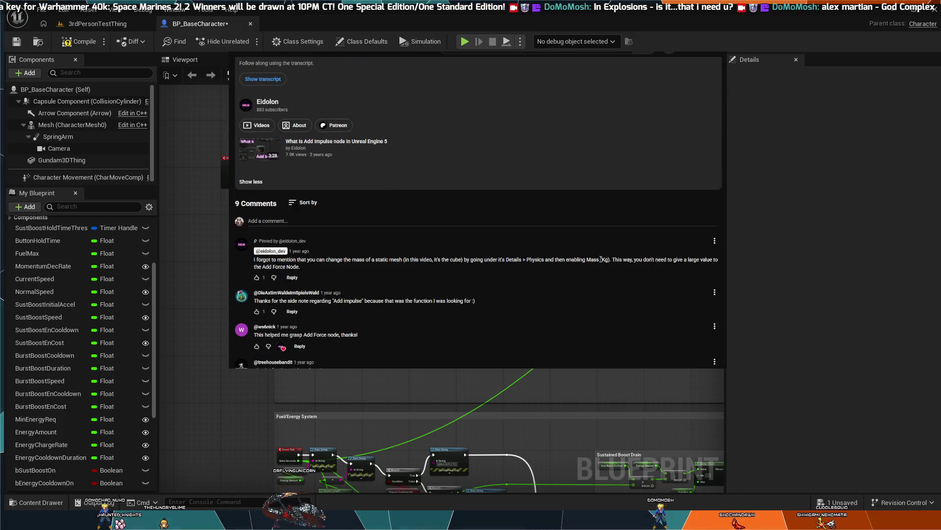
Highlight the pinned comment's text to read it, then scroll back up to the top of the page
{"action": "left_click_drag", "start_coordinate": [316, 268], "coordinate": [331, 259]}
{"action": "left_click", "coordinate": [310, 266]}
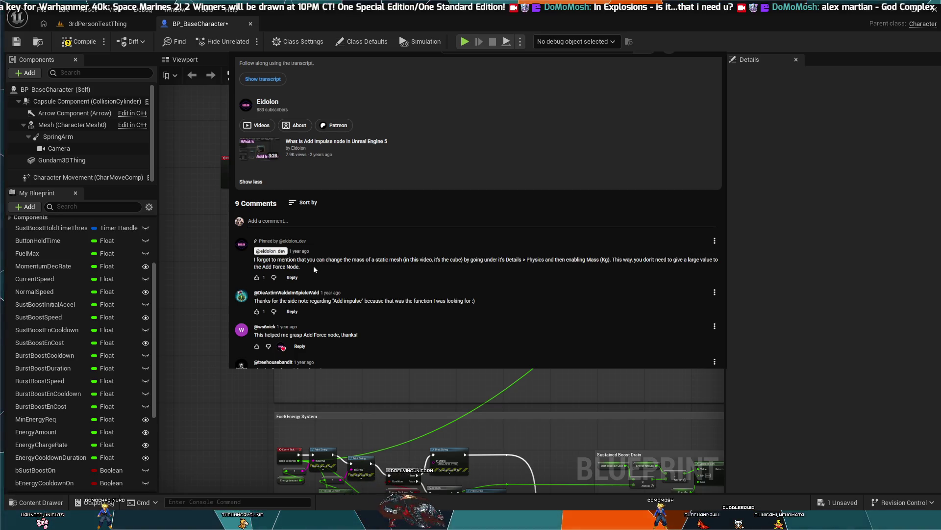
{"action": "mouse_move", "coordinate": [302, 268]}
{"action": "left_mouse_down"}
{"action": "mouse_move", "coordinate": [255, 269]}
{"action": "mouse_move", "coordinate": [259, 242]}
{"action": "left_mouse_up"}
{"action": "left_click", "coordinate": [262, 261]}
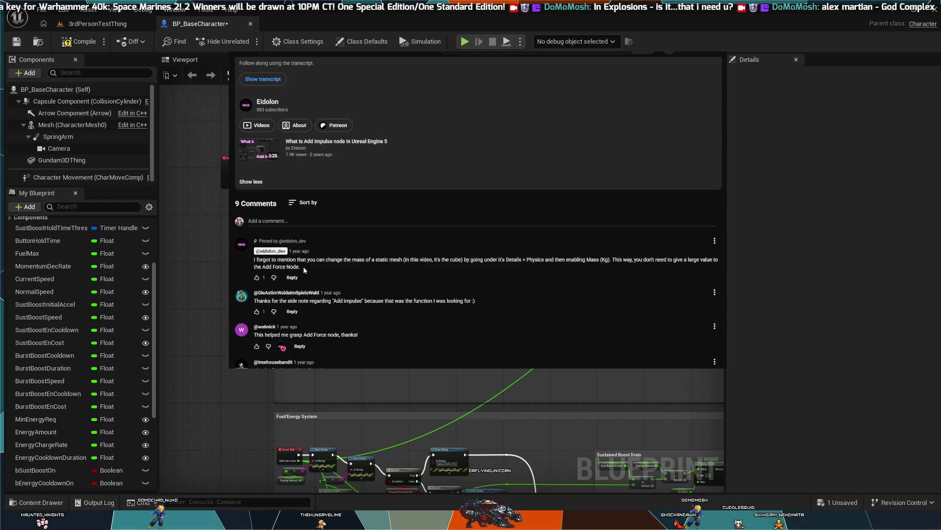
{"action": "left_click_drag", "start_coordinate": [304, 269], "coordinate": [242, 264]}
{"action": "left_click", "coordinate": [357, 257]}
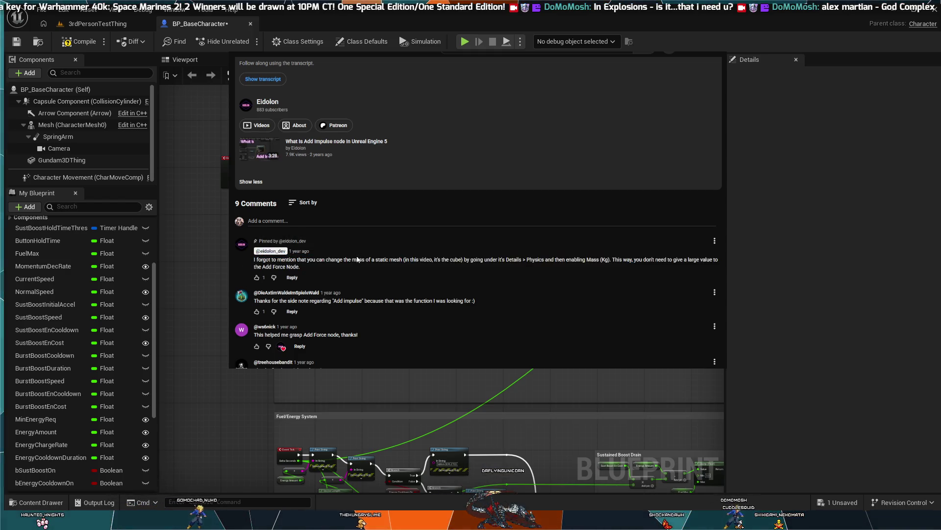
{"action": "scroll", "coordinate": [358, 257], "scroll_direction": "up", "scroll_amount": 10}
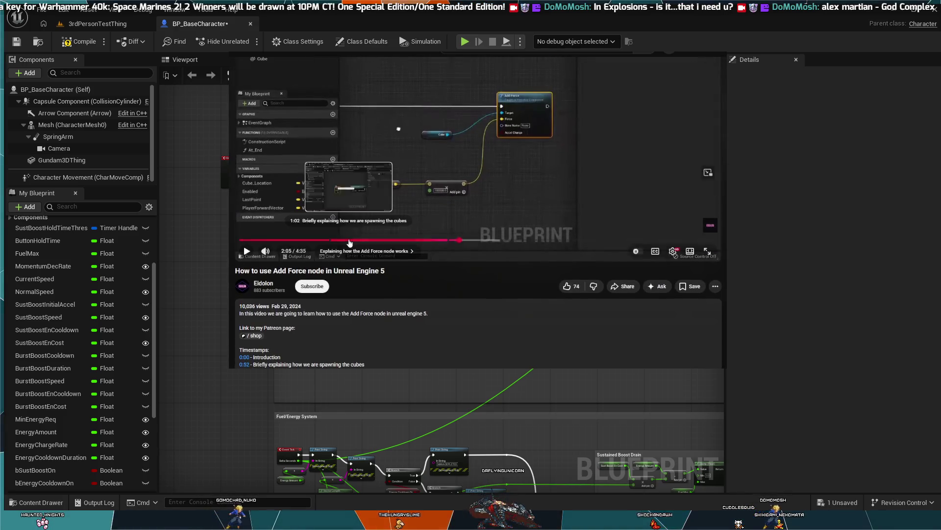
{"action": "scroll", "coordinate": [349, 243], "scroll_direction": "up", "scroll_amount": 3}
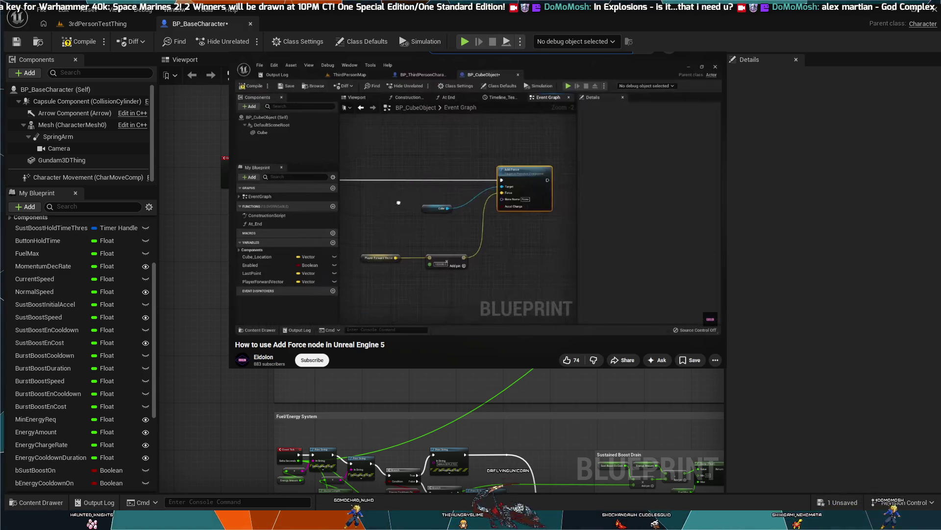
{"action": "left_click", "coordinate": [530, 49]}
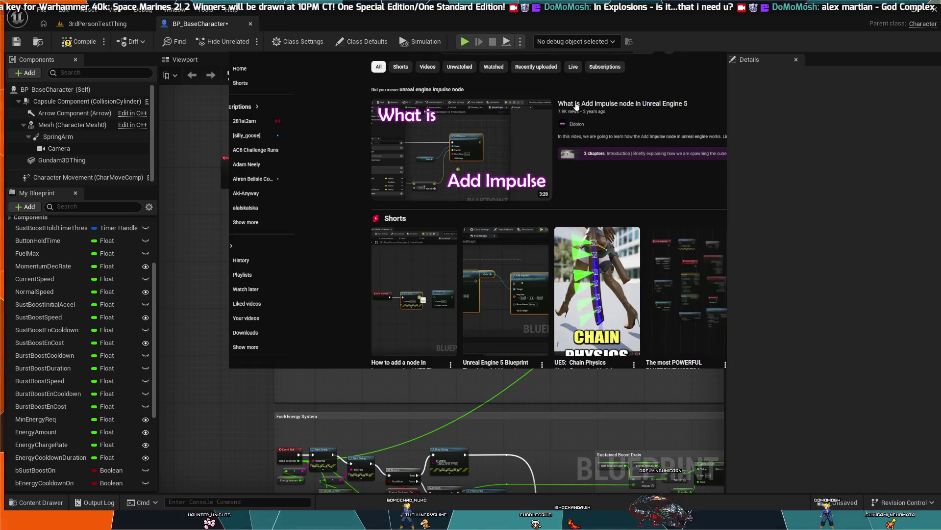
Open the 'What Is Add Impulse node In Unreal Engine 5' tutorial from the YouTube results
{"action": "left_click", "coordinate": [624, 113]}
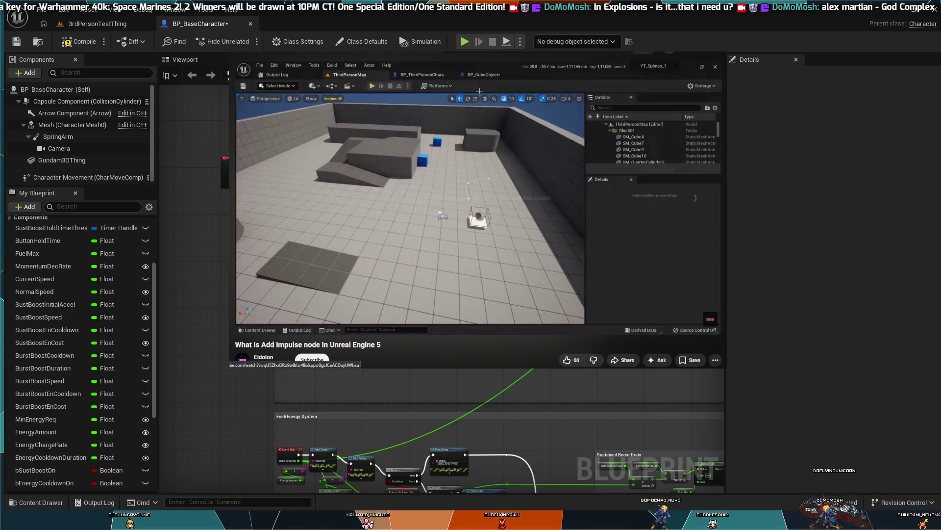
Skim the Add Impulse tutorial by seeking along the timeline and skipping ahead, then pause it
{"action": "left_click", "coordinate": [351, 314]}
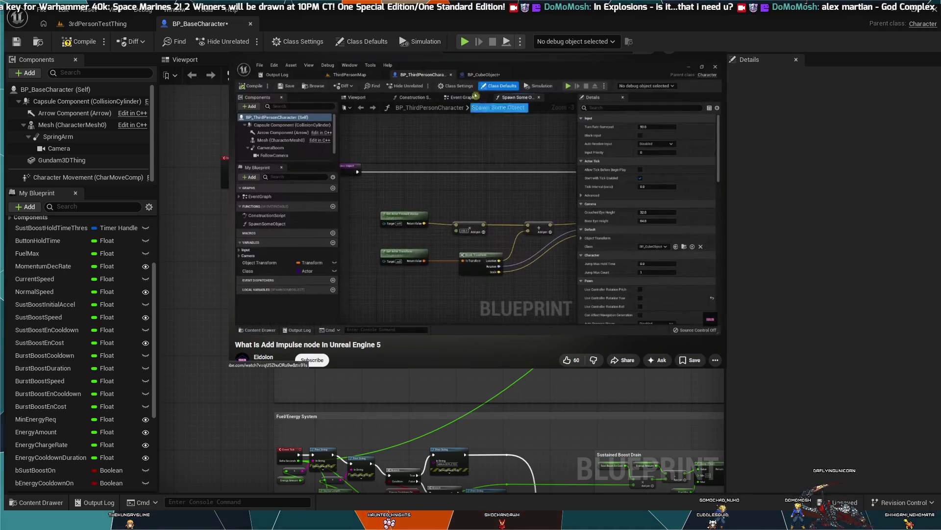
{"action": "left_click", "coordinate": [451, 314]}
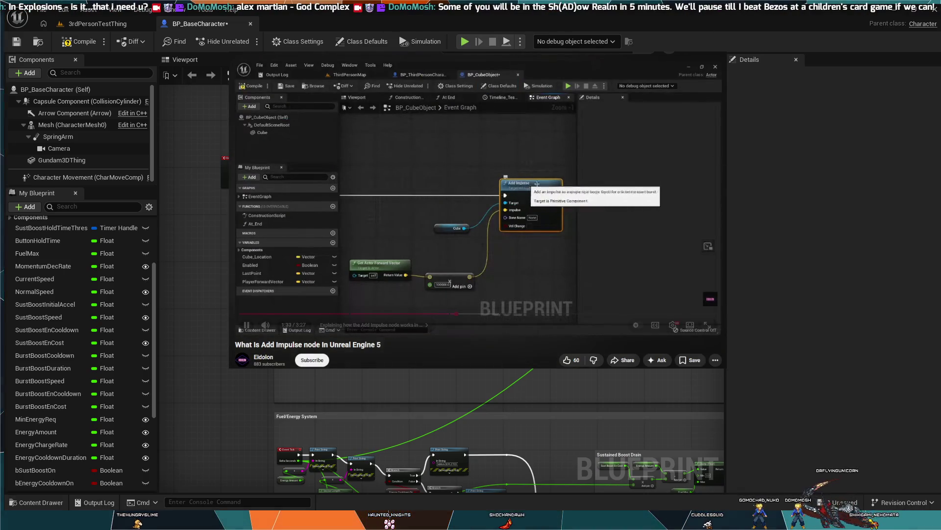
{"action": "key", "text": "ctrl+Left"}
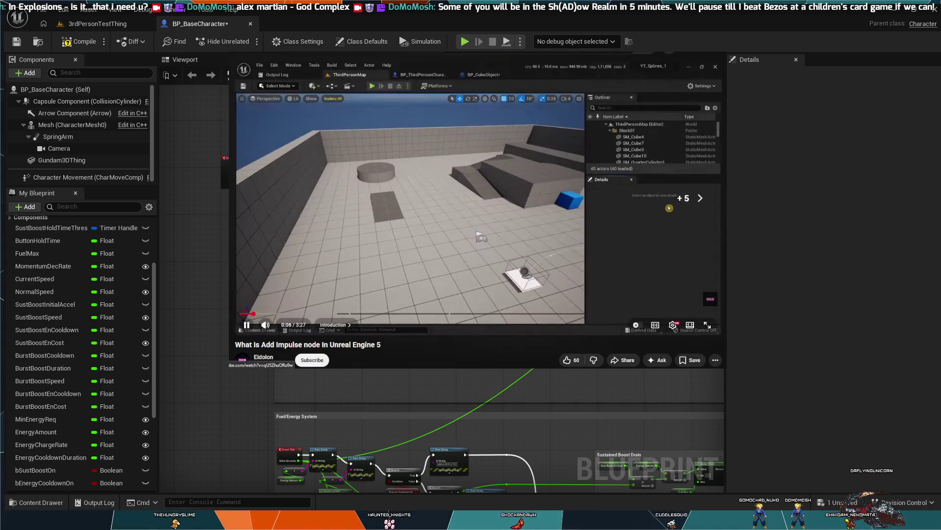
{"action": "key", "text": "l"}
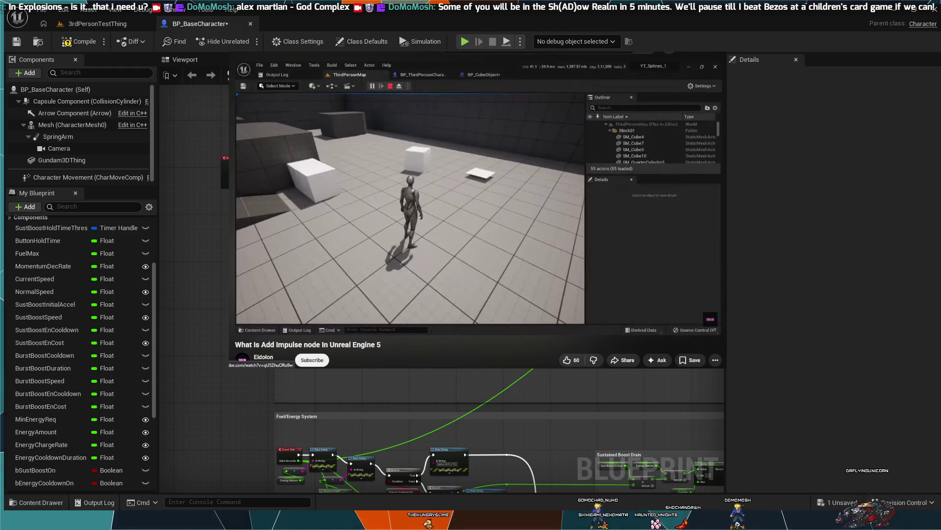
{"action": "left_click", "coordinate": [542, 167]}
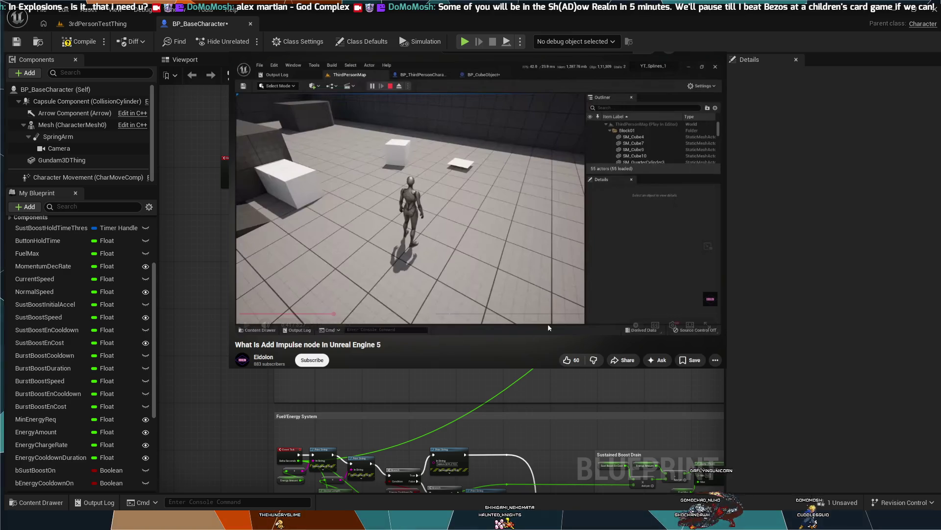
Pause around 2:30 on BP_CubeObject's graph showing Add Impulse targeting Cube, and pan across it
{"action": "left_click", "coordinate": [584, 315]}
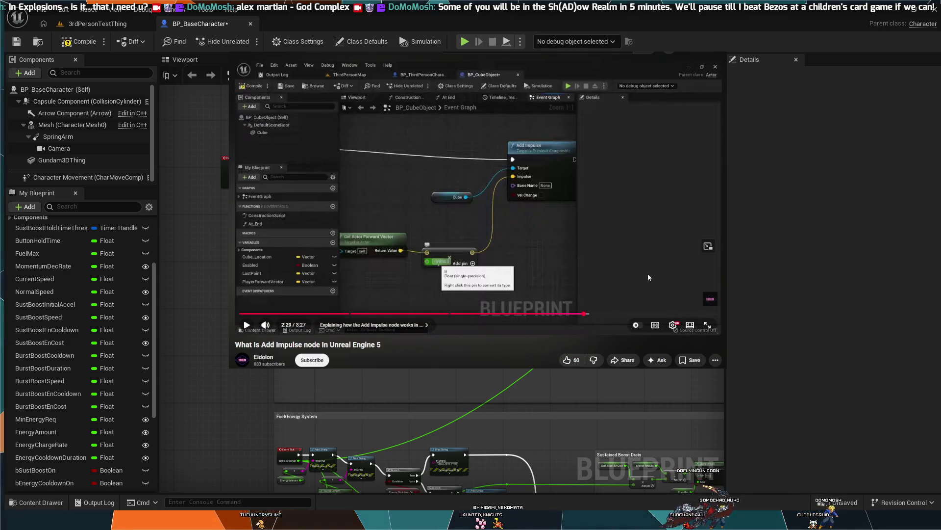
{"action": "left_click", "coordinate": [589, 284]}
{"action": "left_click", "coordinate": [590, 283]}
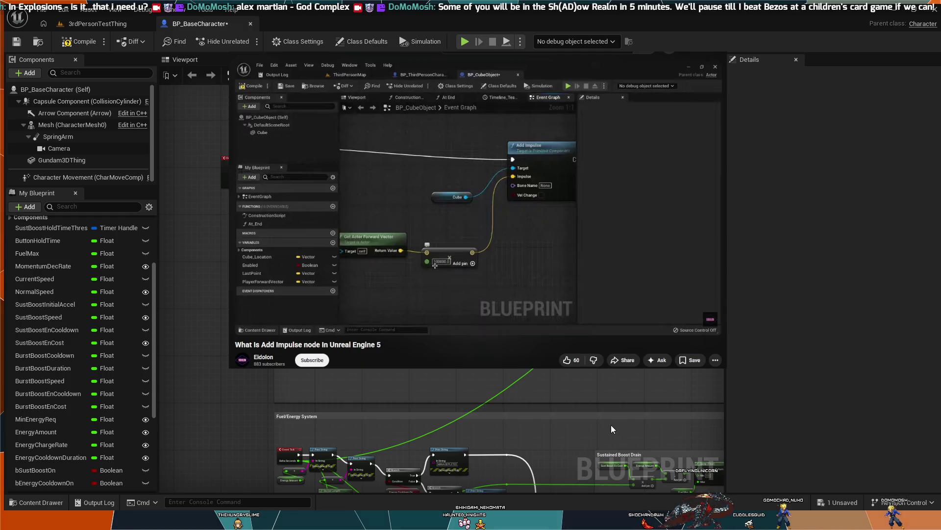
{"action": "left_click_drag", "start_coordinate": [636, 373], "coordinate": [184, 189]}
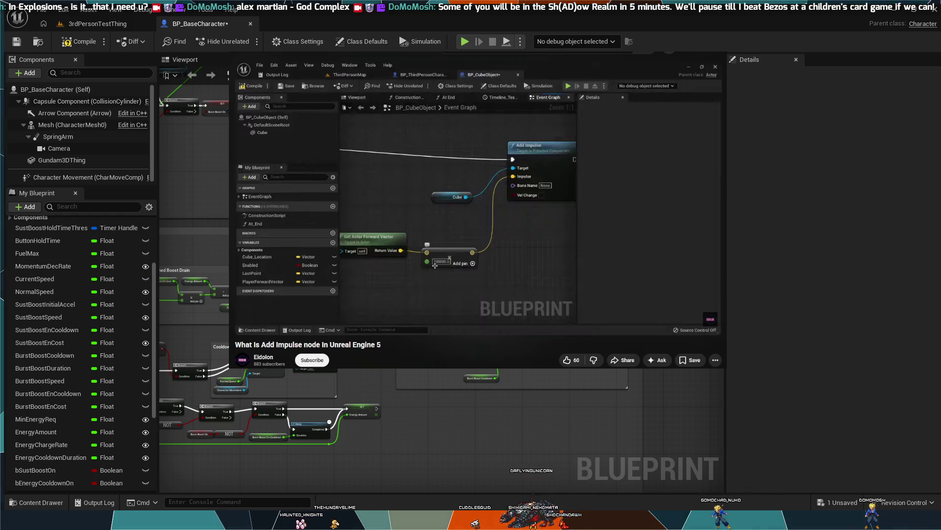
Zoom into the burst boost area and select the Apply Root Motion Constant Force with Callbacks node
{"action": "scroll", "coordinate": [441, 431], "scroll_direction": "up", "scroll_amount": 3}
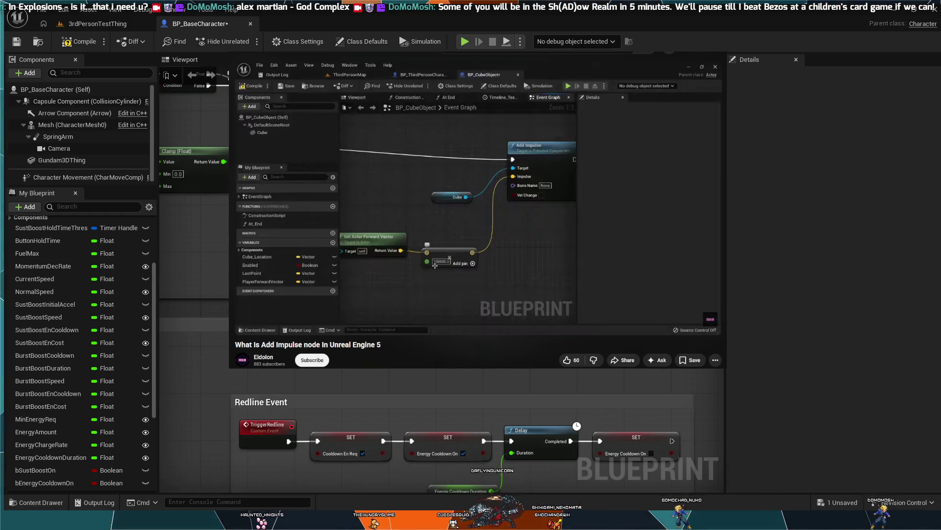
{"action": "scroll", "coordinate": [419, 409], "scroll_direction": "up", "scroll_amount": 2}
{"action": "mouse_move", "coordinate": [419, 466]}
{"action": "left_mouse_down"}
{"action": "mouse_move", "coordinate": [420, 409]}
{"action": "mouse_move", "coordinate": [390, 401]}
{"action": "left_mouse_up"}
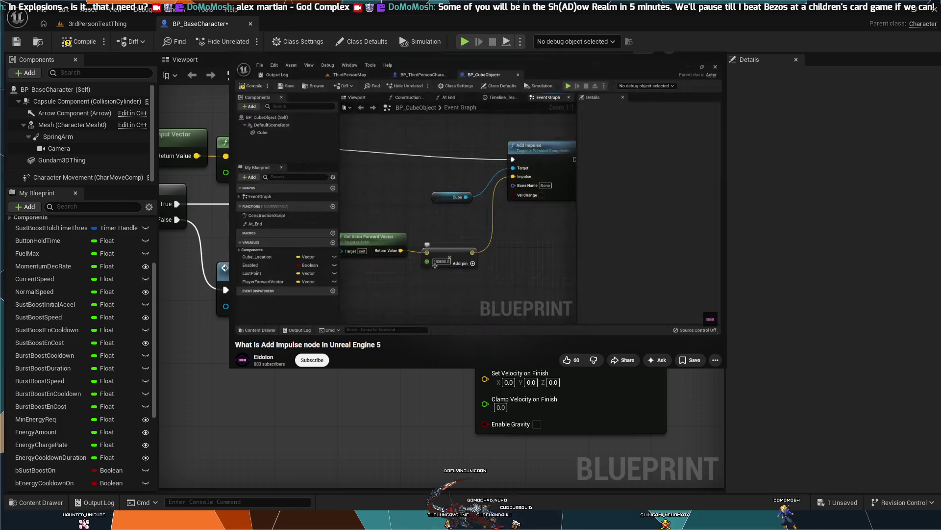
{"action": "left_click_drag", "start_coordinate": [441, 417], "coordinate": [438, 420]}
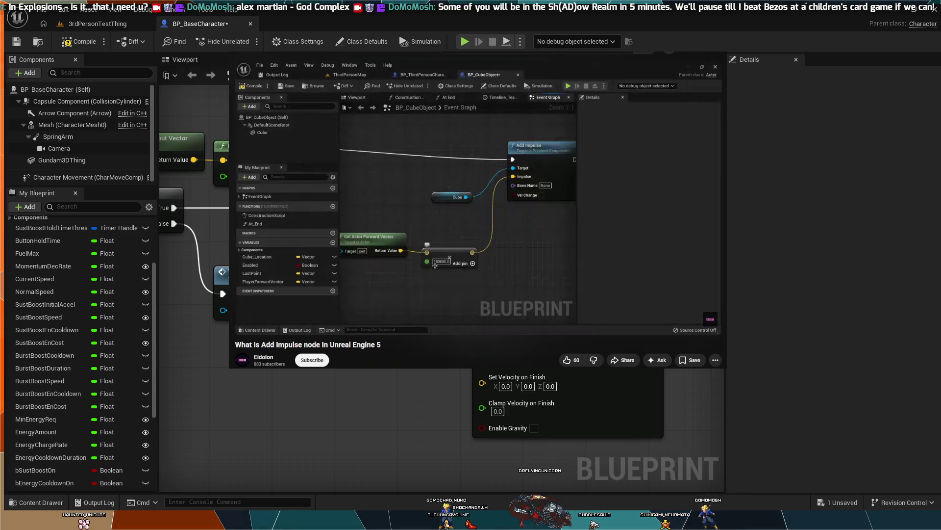
{"action": "left_click", "coordinate": [564, 414]}
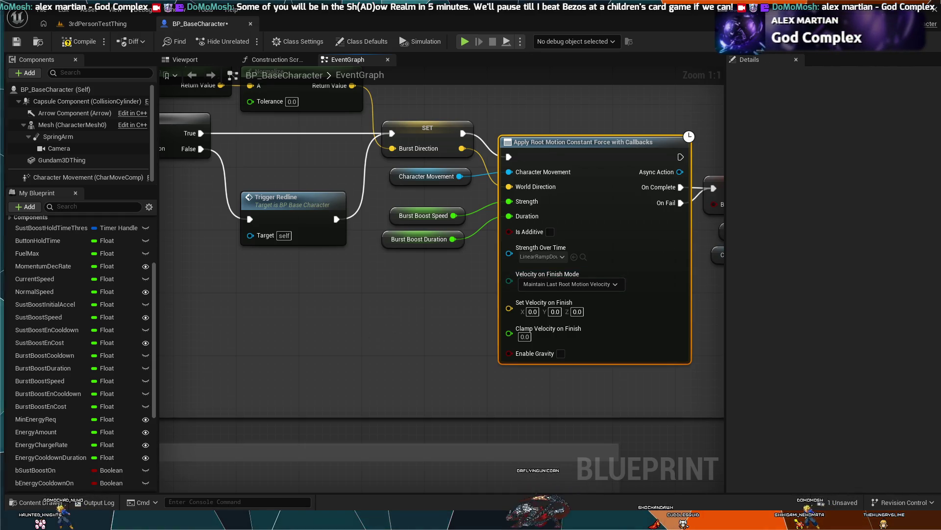
Zoom out around the force node and select the FInterp To node above it
{"action": "left_click_drag", "start_coordinate": [579, 275], "coordinate": [487, 275]}
{"action": "scroll", "coordinate": [692, 242], "scroll_direction": "down", "scroll_amount": 2}
{"action": "mouse_move", "coordinate": [691, 242]}
{"action": "left_mouse_down"}
{"action": "mouse_move", "coordinate": [481, 319]}
{"action": "mouse_move", "coordinate": [708, 336]}
{"action": "mouse_move", "coordinate": [747, 351]}
{"action": "left_mouse_up"}
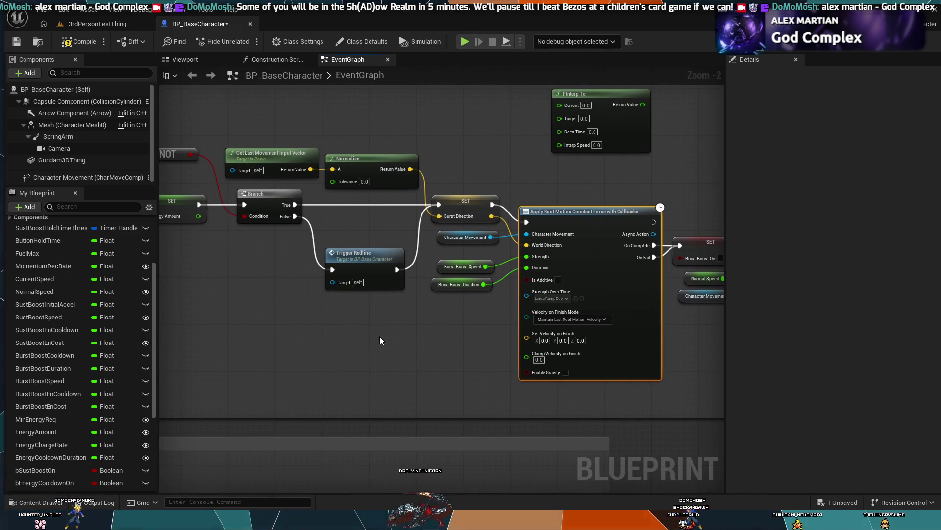
{"action": "left_click_drag", "start_coordinate": [413, 150], "coordinate": [353, 340]}
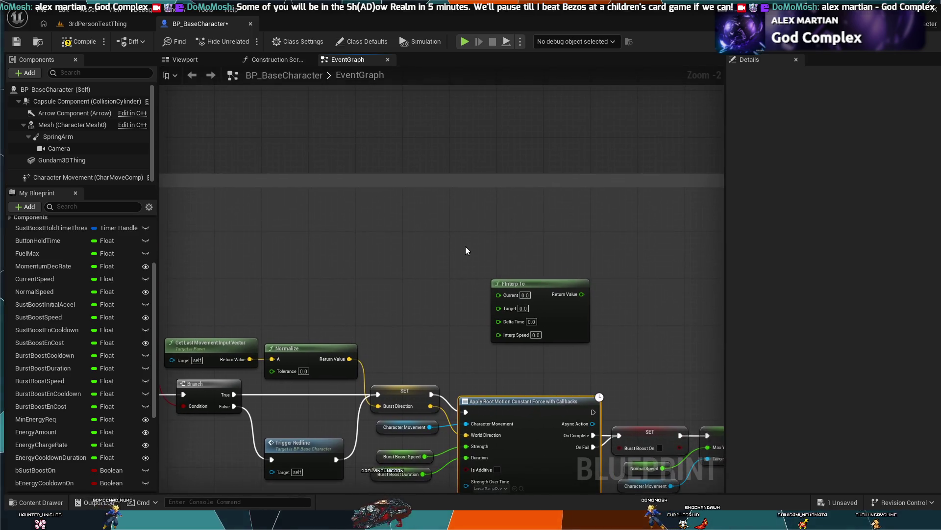
{"action": "left_click_drag", "start_coordinate": [465, 247], "coordinate": [487, 259]}
{"action": "left_click", "coordinate": [491, 315]}
Pan to the StartDeceleration chain, marquee-select it, then deselect everything
{"action": "scroll", "coordinate": [503, 258], "scroll_direction": "down", "scroll_amount": 4}
{"action": "scroll", "coordinate": [503, 257], "scroll_direction": "up", "scroll_amount": 2}
{"action": "mouse_move", "coordinate": [493, 227]}
{"action": "left_mouse_down"}
{"action": "mouse_move", "coordinate": [610, 381]}
{"action": "mouse_move", "coordinate": [595, 336]}
{"action": "mouse_move", "coordinate": [423, 296]}
{"action": "left_mouse_up"}
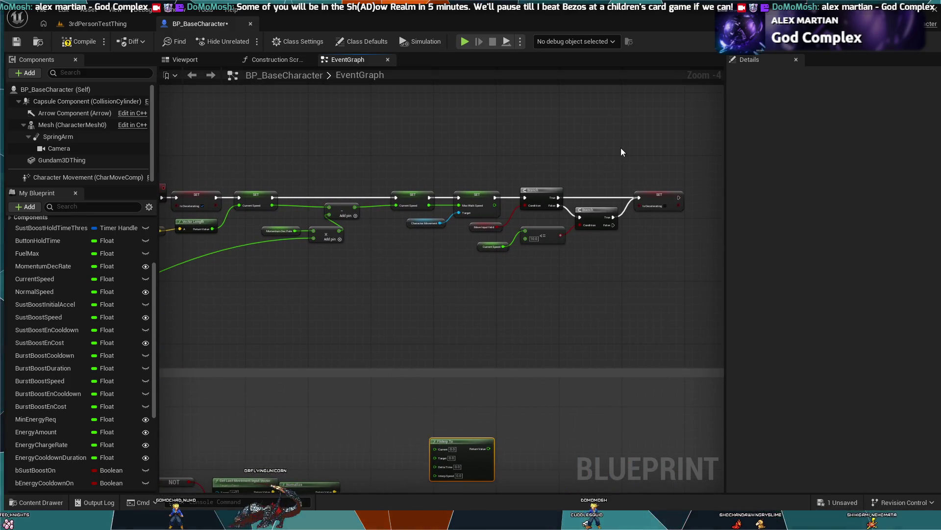
{"action": "mouse_move", "coordinate": [675, 152]}
{"action": "left_mouse_down"}
{"action": "mouse_move", "coordinate": [652, 177]}
{"action": "mouse_move", "coordinate": [113, 297]}
{"action": "mouse_move", "coordinate": [362, 285]}
{"action": "mouse_move", "coordinate": [338, 274]}
{"action": "left_mouse_up"}
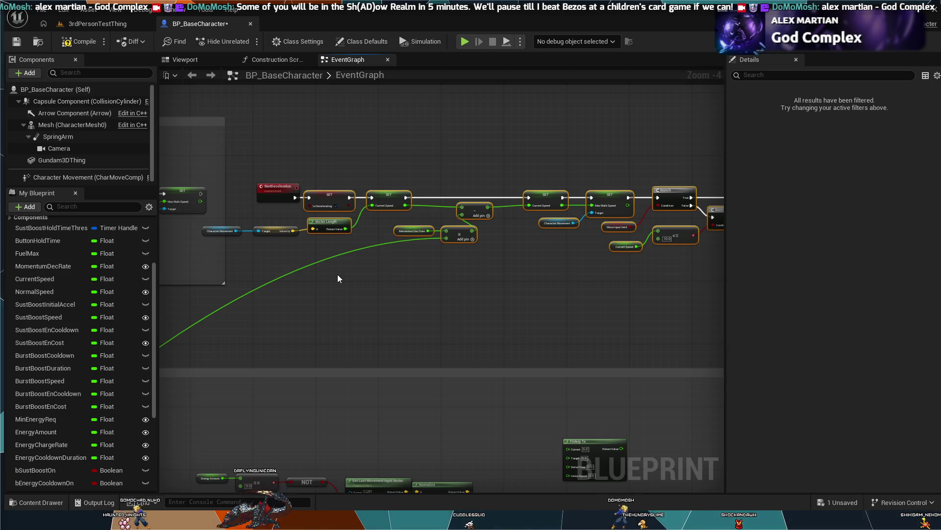
{"action": "left_click", "coordinate": [391, 258]}
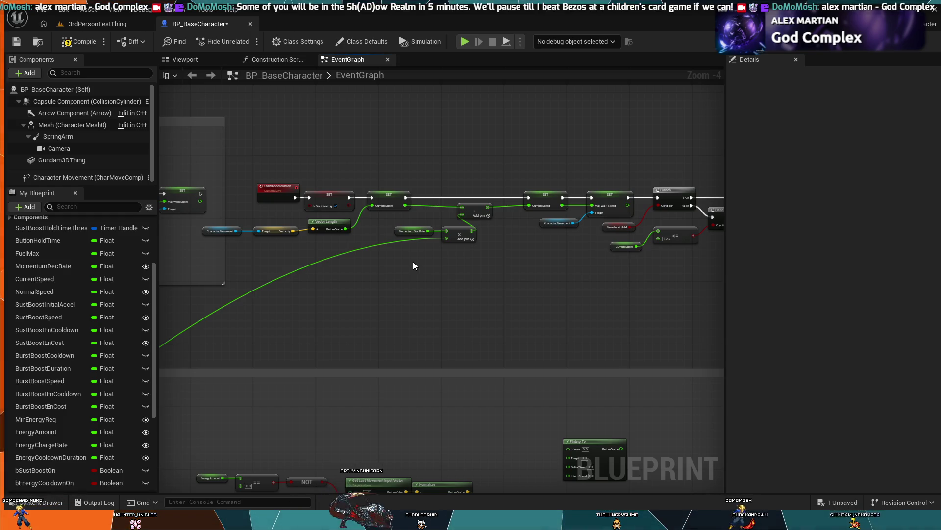
Marquee-select the Momentum Dec Rate math and speed-check nodes to inspect them
{"action": "mouse_move", "coordinate": [414, 261]}
{"action": "left_mouse_down"}
{"action": "mouse_move", "coordinate": [443, 226]}
{"action": "mouse_move", "coordinate": [421, 259]}
{"action": "left_mouse_up"}
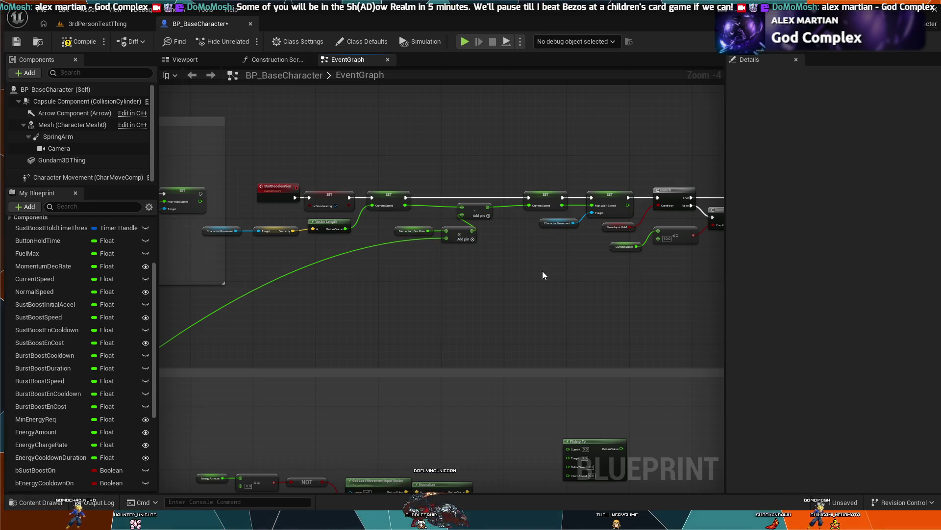
{"action": "left_click_drag", "start_coordinate": [538, 274], "coordinate": [401, 297]}
{"action": "left_click_drag", "start_coordinate": [469, 215], "coordinate": [644, 207]}
{"action": "left_click", "coordinate": [493, 162]}
{"action": "left_click_drag", "start_coordinate": [493, 162], "coordinate": [549, 152]}
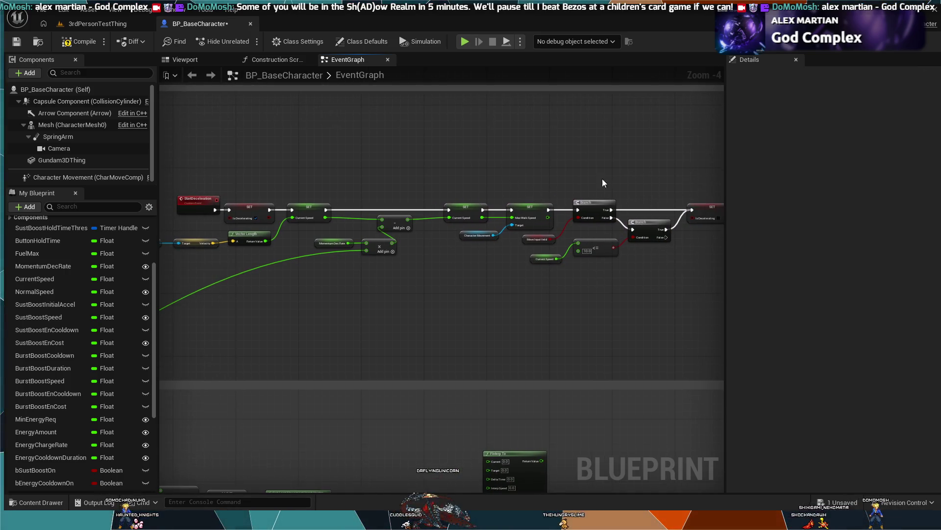
{"action": "mouse_move", "coordinate": [702, 169]}
{"action": "left_mouse_down"}
{"action": "mouse_move", "coordinate": [620, 294]}
{"action": "mouse_move", "coordinate": [343, 320]}
{"action": "mouse_move", "coordinate": [505, 169]}
{"action": "mouse_move", "coordinate": [513, 146]}
{"action": "left_mouse_up"}
Break the long wire into the multiply node beside MomentumDecRate, leaving that input at 0.0
{"action": "mouse_move", "coordinate": [273, 304]}
{"action": "left_mouse_down"}
{"action": "mouse_move", "coordinate": [445, 277]}
{"action": "mouse_move", "coordinate": [383, 282]}
{"action": "mouse_move", "coordinate": [462, 300]}
{"action": "left_mouse_up"}
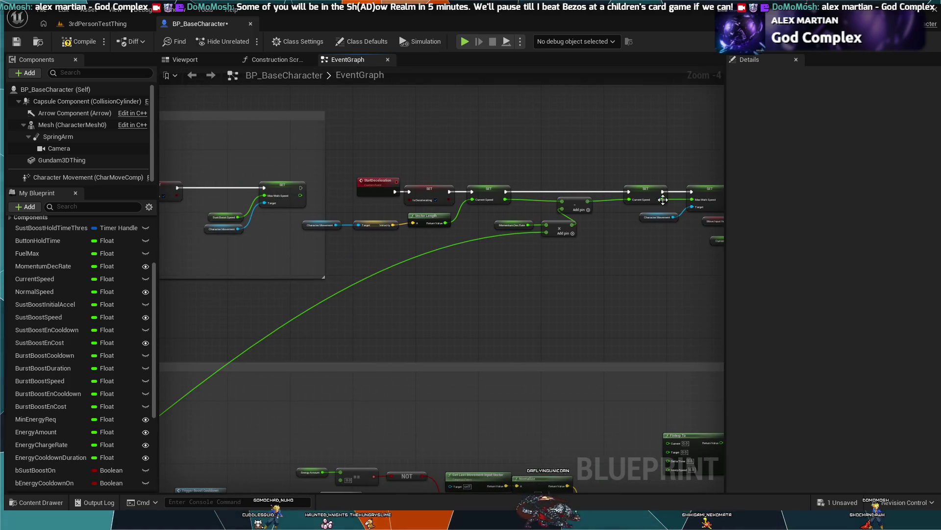
{"action": "mouse_move", "coordinate": [704, 274]}
{"action": "left_mouse_down"}
{"action": "mouse_move", "coordinate": [535, 299]}
{"action": "mouse_move", "coordinate": [493, 316]}
{"action": "mouse_move", "coordinate": [567, 310]}
{"action": "mouse_move", "coordinate": [479, 317]}
{"action": "left_mouse_up"}
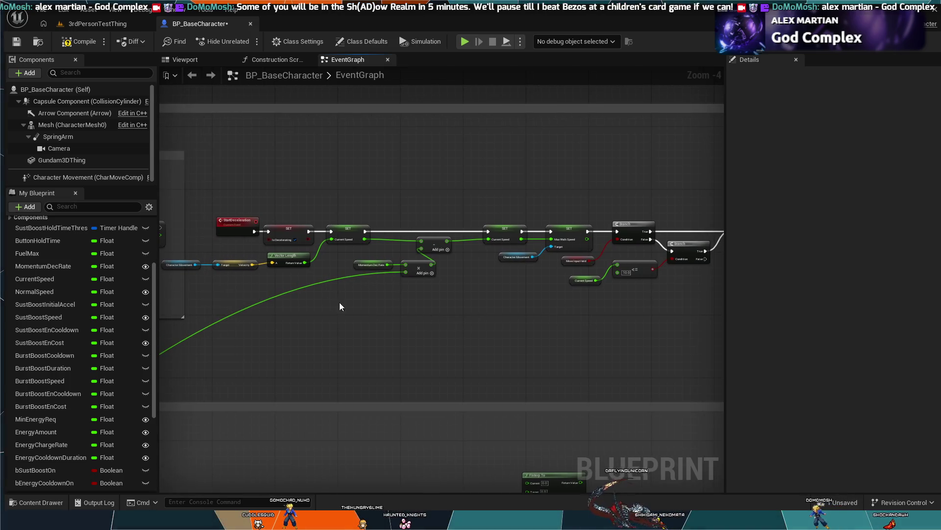
{"action": "mouse_move", "coordinate": [561, 188]}
{"action": "left_mouse_down"}
{"action": "mouse_move", "coordinate": [567, 205]}
{"action": "mouse_move", "coordinate": [246, 316]}
{"action": "mouse_move", "coordinate": [383, 324]}
{"action": "left_mouse_up"}
{"action": "left_click_drag", "start_coordinate": [213, 317], "coordinate": [212, 317]}
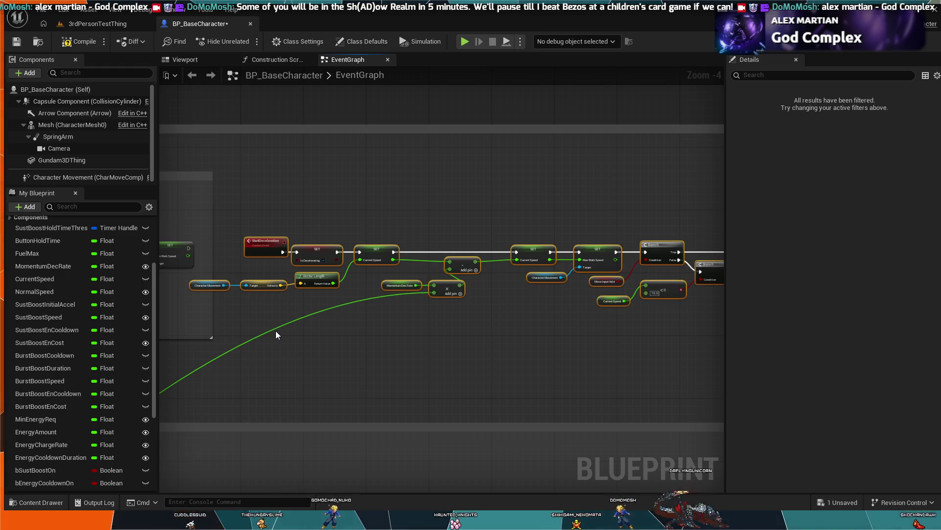
{"action": "left_click", "coordinate": [276, 333]}
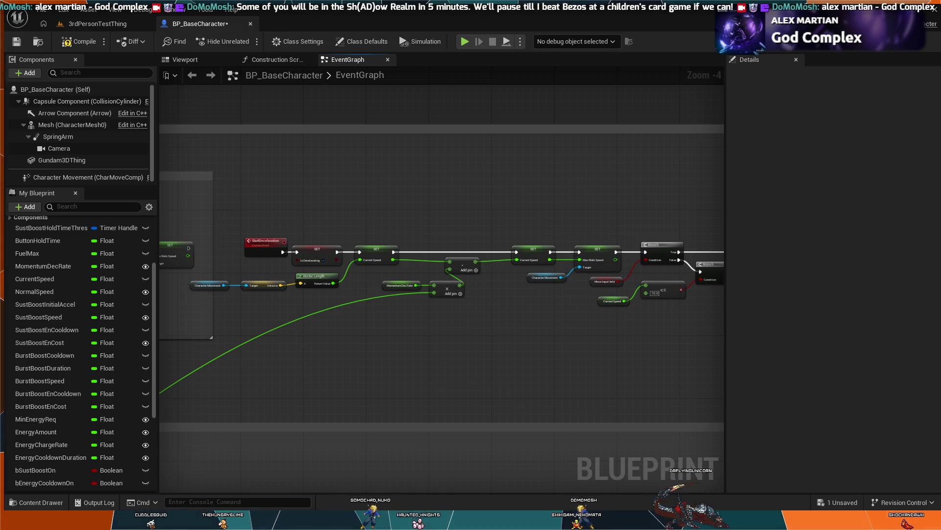
{"action": "left_click", "coordinate": [261, 335], "text": "alt"}
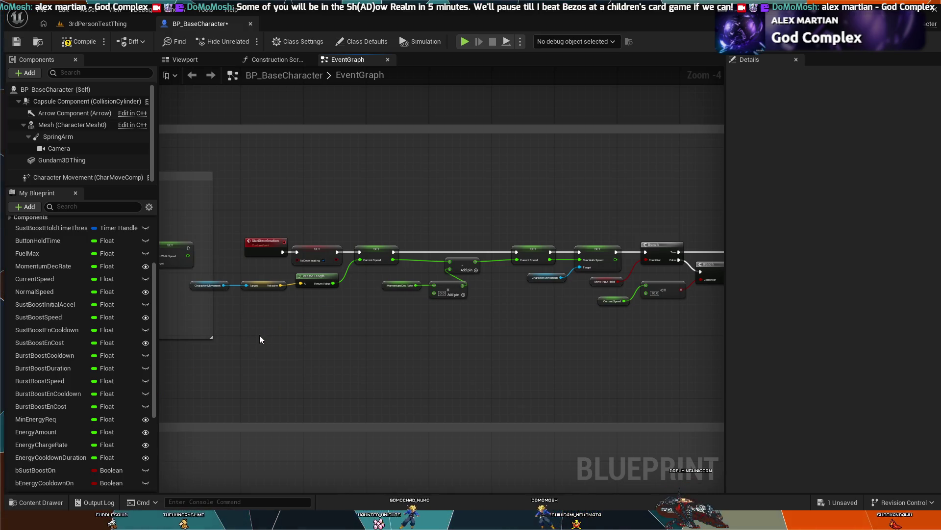
{"action": "mouse_move", "coordinate": [256, 307]}
{"action": "left_mouse_down"}
{"action": "mouse_move", "coordinate": [713, 331]}
{"action": "mouse_move", "coordinate": [599, 320]}
{"action": "mouse_move", "coordinate": [613, 319]}
{"action": "left_mouse_up"}
{"action": "scroll", "coordinate": [574, 301], "scroll_direction": "down", "scroll_amount": 1}
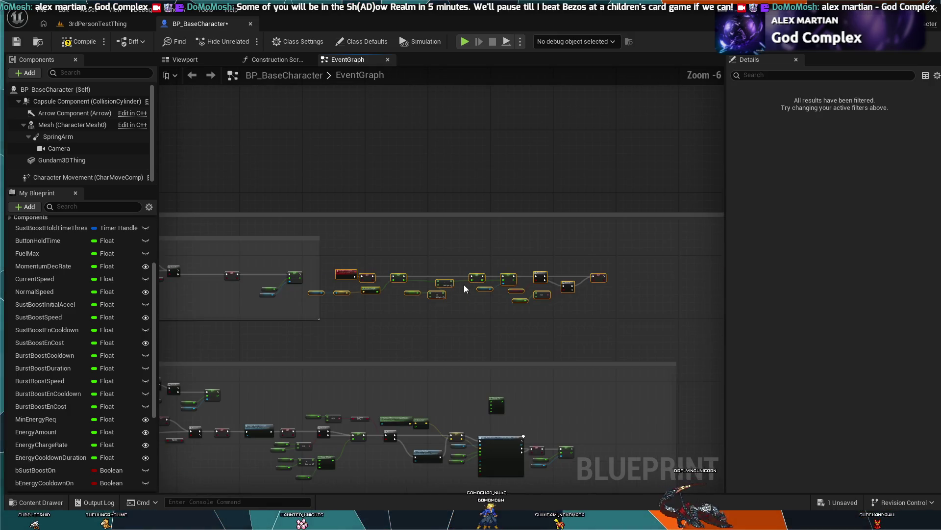
{"action": "scroll", "coordinate": [498, 263], "scroll_direction": "up", "scroll_amount": 1}
{"action": "mouse_move", "coordinate": [498, 264]}
{"action": "left_mouse_down"}
{"action": "mouse_move", "coordinate": [585, 193]}
{"action": "mouse_move", "coordinate": [549, 178]}
{"action": "left_mouse_up"}
{"action": "left_click", "coordinate": [448, 307]}
{"action": "scroll", "coordinate": [397, 344], "scroll_direction": "down", "scroll_amount": 3}
{"action": "scroll", "coordinate": [439, 273], "scroll_direction": "up", "scroll_amount": 3}
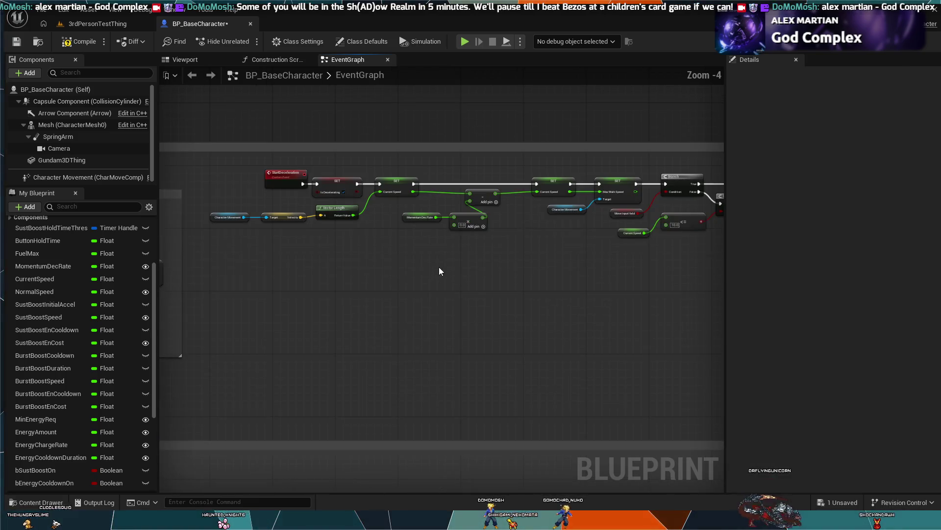
{"action": "scroll", "coordinate": [455, 247], "scroll_direction": "down", "scroll_amount": 1}
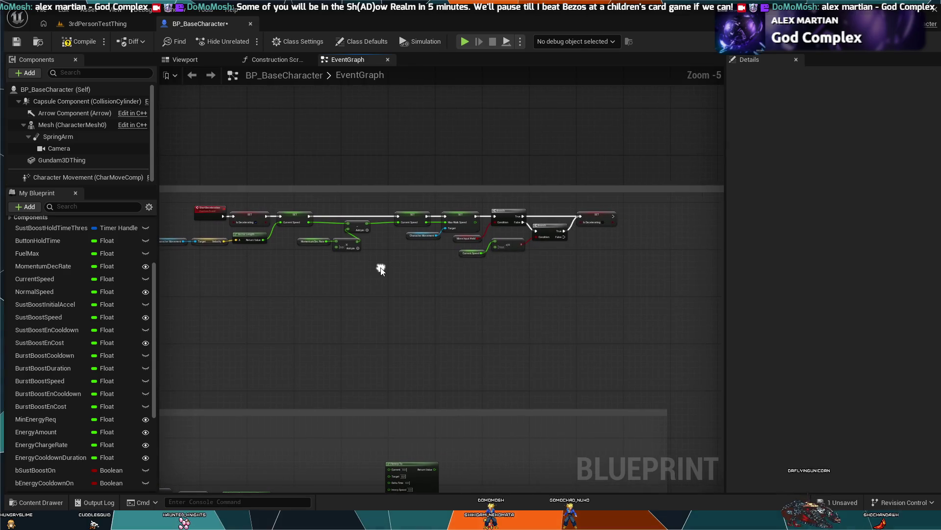
{"action": "scroll", "coordinate": [419, 266], "scroll_direction": "up", "scroll_amount": 1}
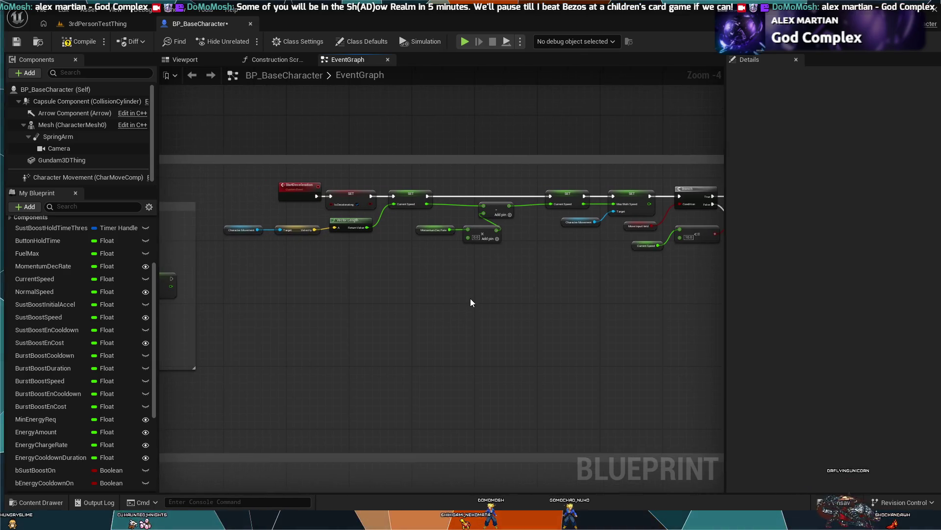
{"action": "scroll", "coordinate": [521, 234], "scroll_direction": "down", "scroll_amount": 1}
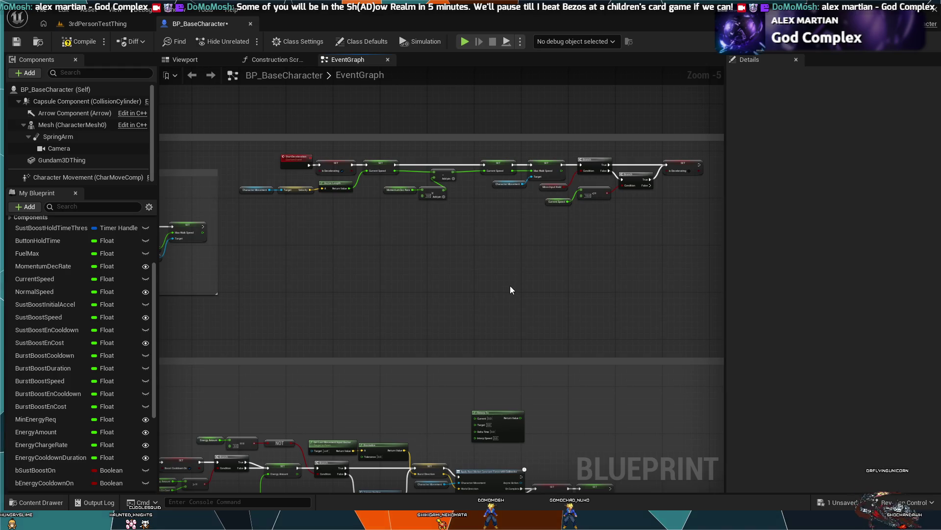
{"action": "scroll", "coordinate": [487, 336], "scroll_direction": "down", "scroll_amount": 1}
{"action": "scroll", "coordinate": [428, 252], "scroll_direction": "down", "scroll_amount": 1}
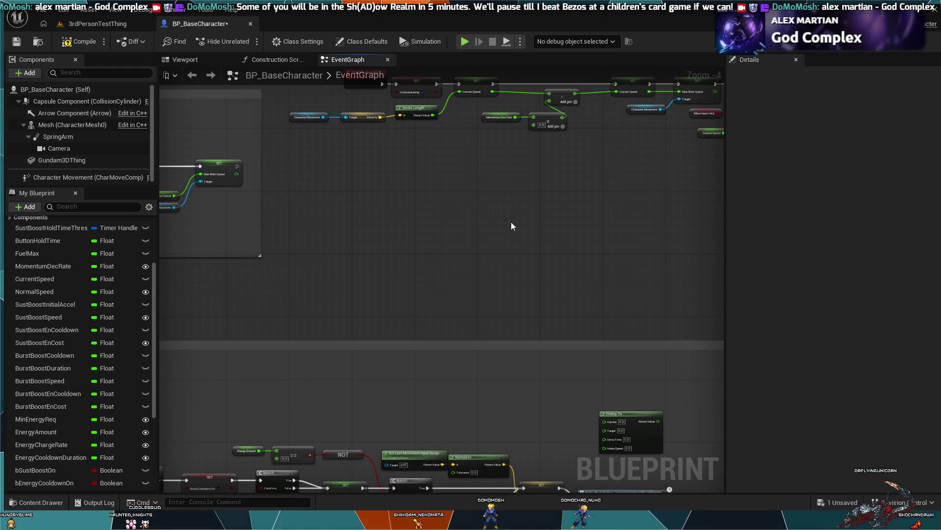
{"action": "scroll", "coordinate": [538, 227], "scroll_direction": "down", "scroll_amount": 1}
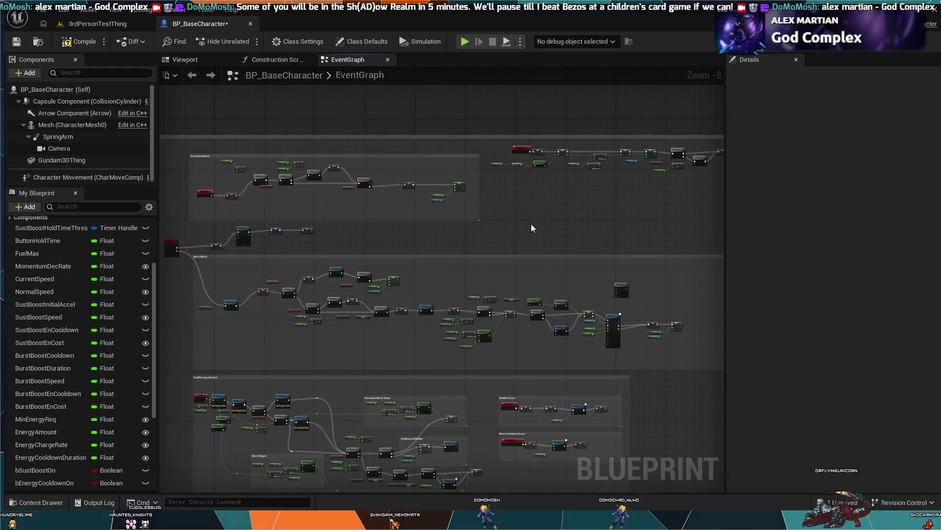
{"action": "scroll", "coordinate": [431, 245], "scroll_direction": "up", "scroll_amount": 4}
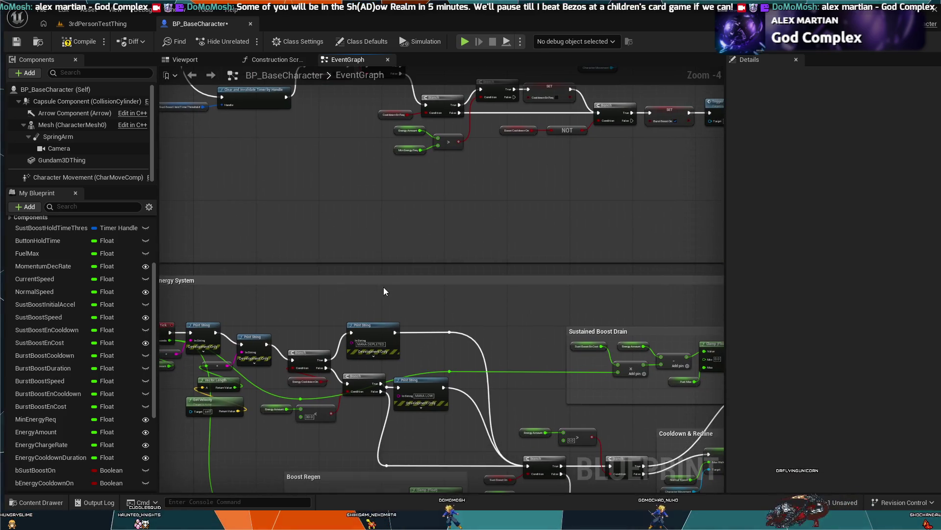
{"action": "mouse_move", "coordinate": [424, 286]}
{"action": "left_mouse_down"}
{"action": "mouse_move", "coordinate": [395, 318]}
{"action": "mouse_move", "coordinate": [377, 424]}
{"action": "mouse_move", "coordinate": [378, 415]}
{"action": "mouse_move", "coordinate": [580, 442]}
{"action": "mouse_move", "coordinate": [370, 294]}
{"action": "mouse_move", "coordinate": [324, 319]}
{"action": "mouse_move", "coordinate": [338, 343]}
{"action": "mouse_move", "coordinate": [417, 275]}
{"action": "mouse_move", "coordinate": [490, 277]}
{"action": "mouse_move", "coordinate": [501, 292]}
{"action": "mouse_move", "coordinate": [308, 365]}
{"action": "mouse_move", "coordinate": [315, 274]}
{"action": "left_mouse_up"}
{"action": "left_click_drag", "start_coordinate": [373, 314], "coordinate": [498, 147]}
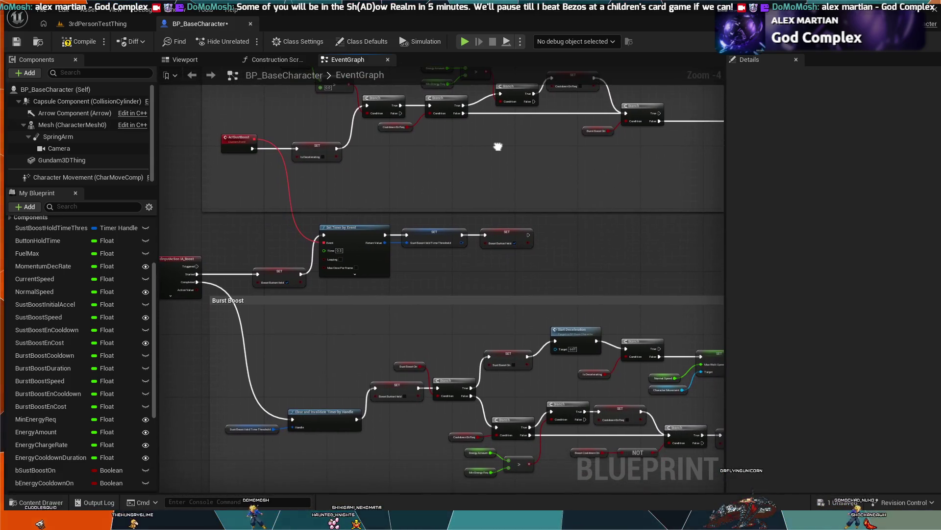
{"action": "mouse_move", "coordinate": [618, 454]}
{"action": "left_mouse_down"}
{"action": "mouse_move", "coordinate": [428, 378]}
{"action": "mouse_move", "coordinate": [447, 421]}
{"action": "mouse_move", "coordinate": [547, 454]}
{"action": "left_mouse_up"}
{"action": "mouse_move", "coordinate": [368, 173]}
{"action": "left_mouse_down"}
{"action": "mouse_move", "coordinate": [463, 311]}
{"action": "mouse_move", "coordinate": [444, 310]}
{"action": "mouse_move", "coordinate": [500, 214]}
{"action": "left_mouse_up"}
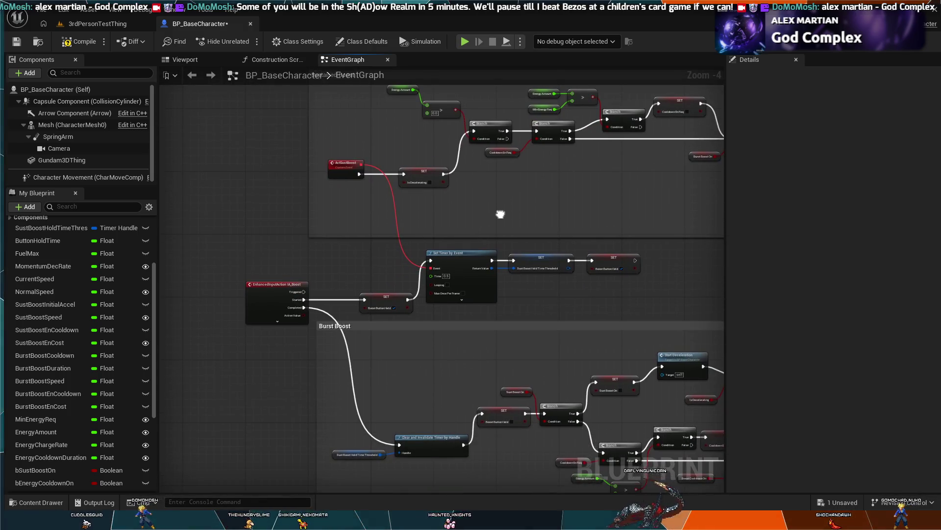
{"action": "scroll", "coordinate": [409, 264], "scroll_direction": "up", "scroll_amount": 3}
{"action": "left_click_drag", "start_coordinate": [409, 263], "coordinate": [446, 321]}
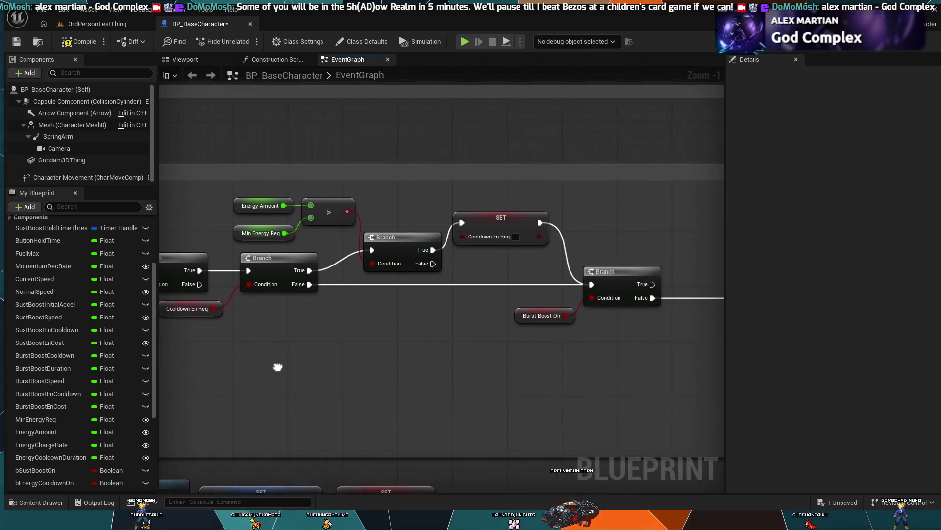
{"action": "left_click_drag", "start_coordinate": [493, 271], "coordinate": [389, 290]}
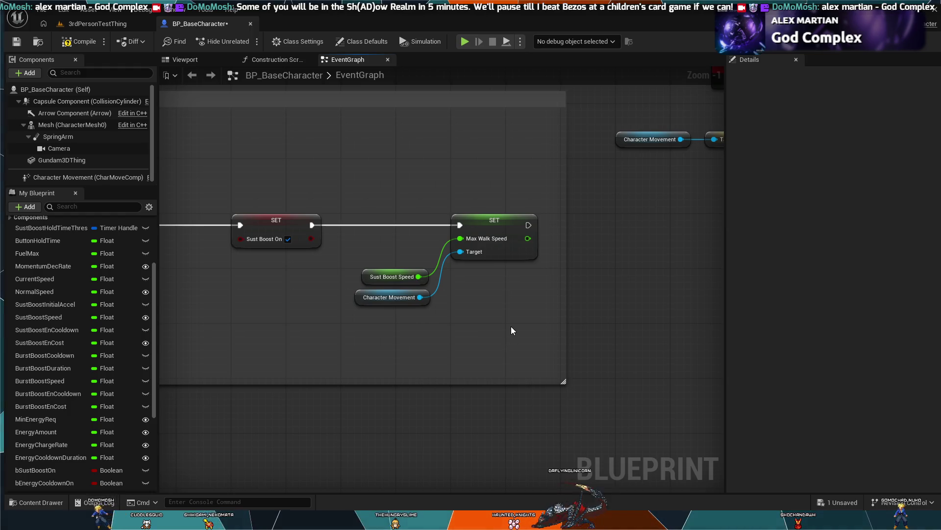
{"action": "scroll", "coordinate": [511, 326], "scroll_direction": "down", "scroll_amount": 3}
{"action": "mouse_move", "coordinate": [511, 326]}
{"action": "left_mouse_down"}
{"action": "mouse_move", "coordinate": [608, 166]}
{"action": "mouse_move", "coordinate": [356, 367]}
{"action": "left_mouse_up"}
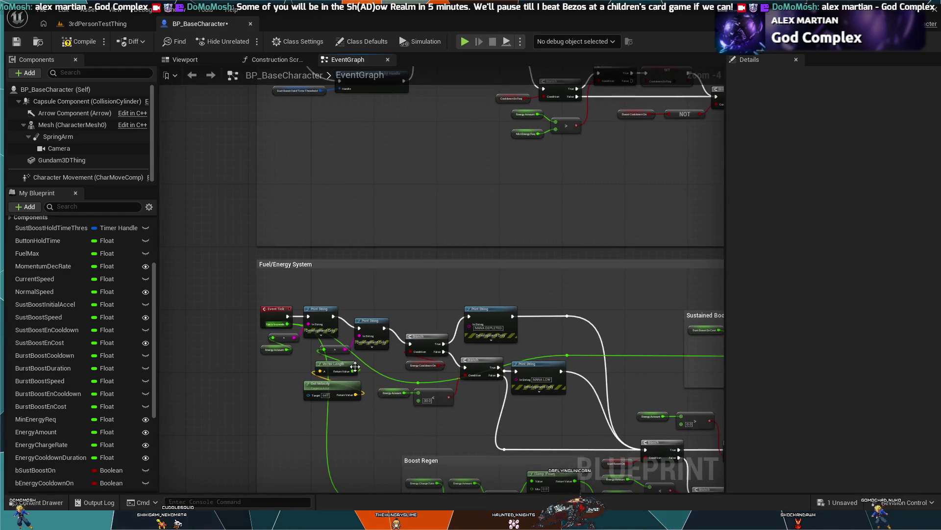
{"action": "scroll", "coordinate": [289, 364], "scroll_direction": "up", "scroll_amount": 3}
{"action": "mouse_move", "coordinate": [463, 211]}
{"action": "left_mouse_down"}
{"action": "mouse_move", "coordinate": [505, 196]}
{"action": "mouse_move", "coordinate": [711, 189]}
{"action": "mouse_move", "coordinate": [595, 196]}
{"action": "mouse_move", "coordinate": [542, 265]}
{"action": "mouse_move", "coordinate": [533, 237]}
{"action": "left_mouse_up"}
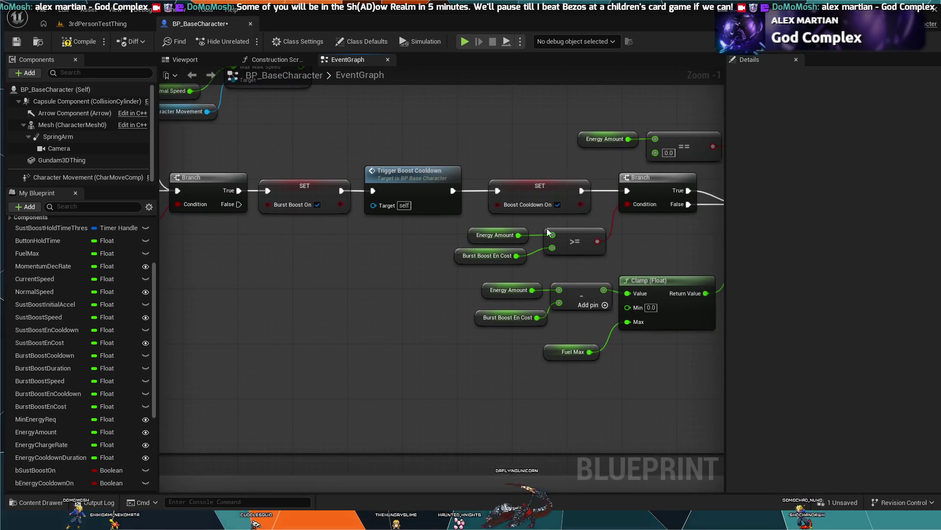
{"action": "mouse_move", "coordinate": [566, 129]}
{"action": "left_mouse_down"}
{"action": "mouse_move", "coordinate": [536, 186]}
{"action": "mouse_move", "coordinate": [573, 180]}
{"action": "mouse_move", "coordinate": [455, 180]}
{"action": "mouse_move", "coordinate": [353, 158]}
{"action": "left_mouse_up"}
{"action": "scroll", "coordinate": [471, 274], "scroll_direction": "down", "scroll_amount": 6}
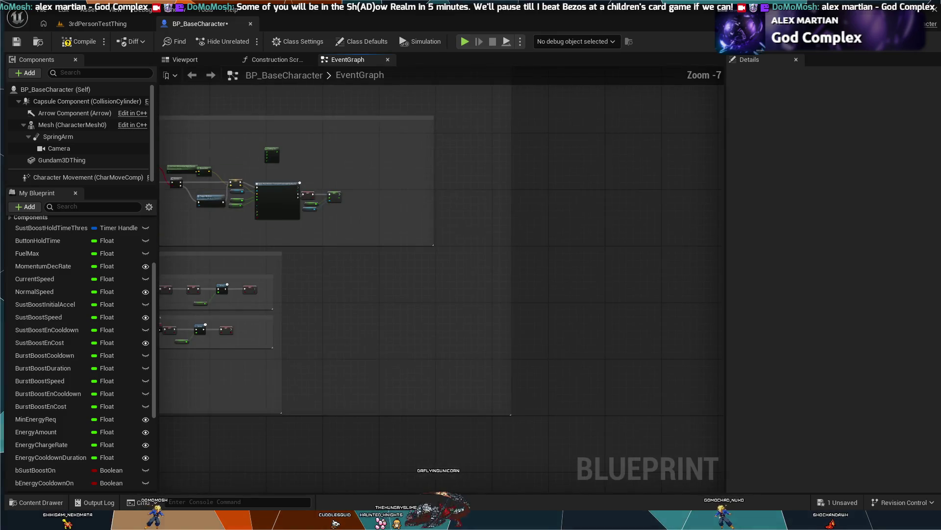
{"action": "key", "text": "Home"}
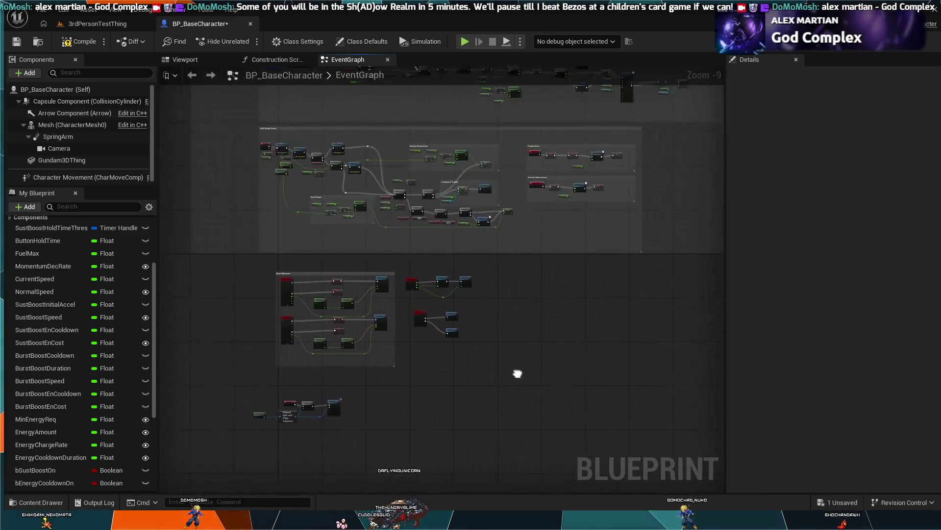
{"action": "scroll", "coordinate": [343, 325], "scroll_direction": "up", "scroll_amount": 8}
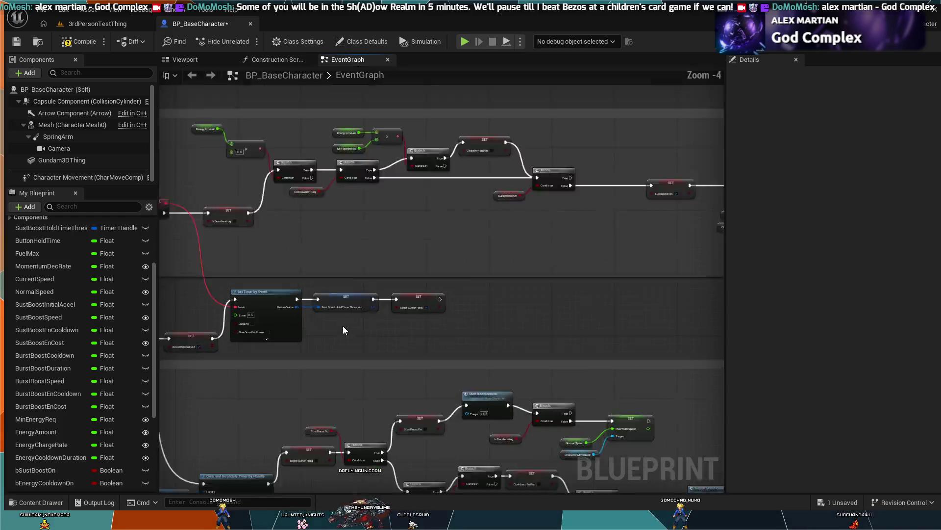
{"action": "scroll", "coordinate": [204, 481], "scroll_direction": "down", "scroll_amount": 2}
{"action": "mouse_move", "coordinate": [204, 481]}
{"action": "left_mouse_down"}
{"action": "mouse_move", "coordinate": [308, 428]}
{"action": "mouse_move", "coordinate": [385, 356]}
{"action": "mouse_move", "coordinate": [255, 217]}
{"action": "left_mouse_up"}
{"action": "mouse_move", "coordinate": [513, 352]}
{"action": "left_mouse_down"}
{"action": "mouse_move", "coordinate": [527, 207]}
{"action": "mouse_move", "coordinate": [628, 221]}
{"action": "mouse_move", "coordinate": [686, 274]}
{"action": "mouse_move", "coordinate": [579, 441]}
{"action": "mouse_move", "coordinate": [519, 235]}
{"action": "left_mouse_up"}
{"action": "scroll", "coordinate": [528, 208], "scroll_direction": "up", "scroll_amount": 2}
{"action": "mouse_move", "coordinate": [720, 171]}
{"action": "left_mouse_down"}
{"action": "mouse_move", "coordinate": [631, 214]}
{"action": "mouse_move", "coordinate": [562, 186]}
{"action": "left_mouse_up"}
{"action": "scroll", "coordinate": [563, 186], "scroll_direction": "up", "scroll_amount": 1}
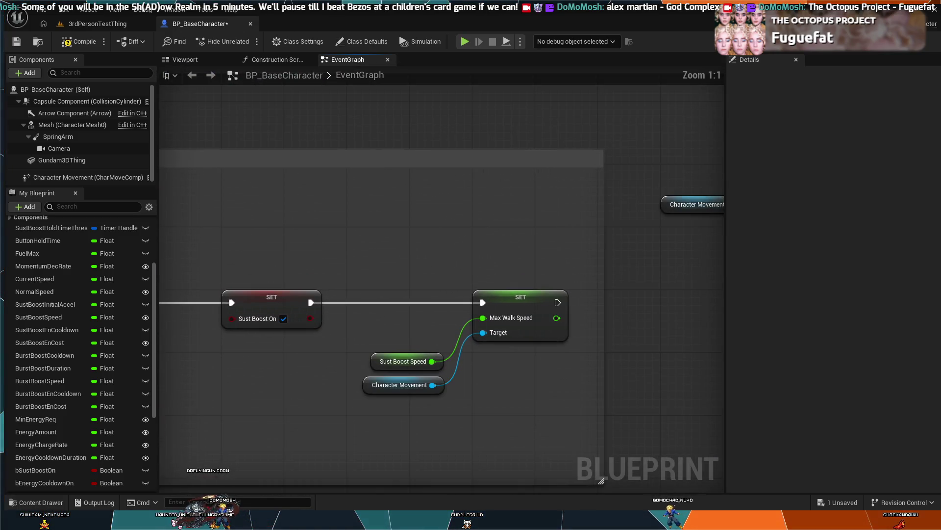
{"action": "left_click_drag", "start_coordinate": [557, 225], "coordinate": [535, 188]}
{"action": "left_click_drag", "start_coordinate": [476, 310], "coordinate": [493, 304]}
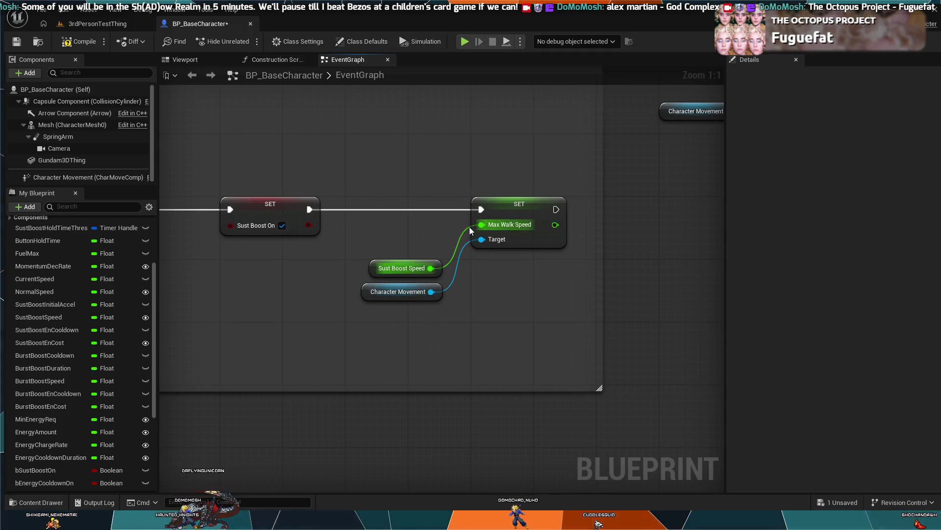
{"action": "scroll", "coordinate": [457, 277], "scroll_direction": "down", "scroll_amount": 6}
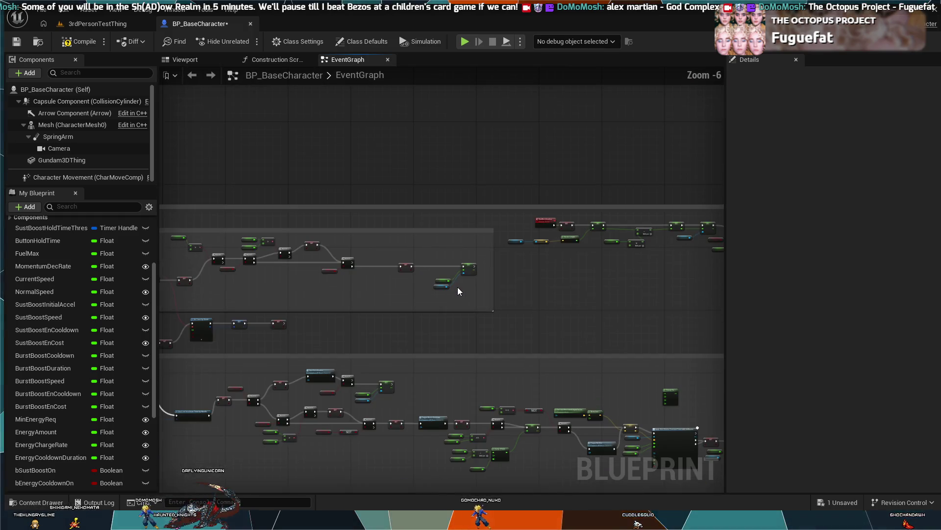
{"action": "scroll", "coordinate": [457, 286], "scroll_direction": "up", "scroll_amount": 4}
{"action": "left_click_drag", "start_coordinate": [440, 313], "coordinate": [624, 314]}
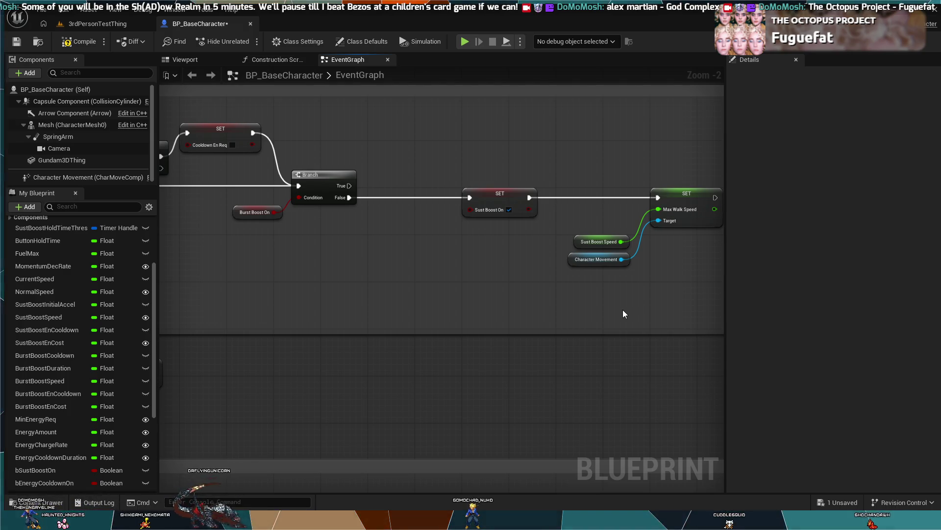
{"action": "mouse_move", "coordinate": [385, 370]}
{"action": "left_mouse_down"}
{"action": "mouse_move", "coordinate": [588, 379]}
{"action": "mouse_move", "coordinate": [352, 195]}
{"action": "mouse_move", "coordinate": [373, 201]}
{"action": "mouse_move", "coordinate": [392, 305]}
{"action": "mouse_move", "coordinate": [411, 319]}
{"action": "left_mouse_up"}
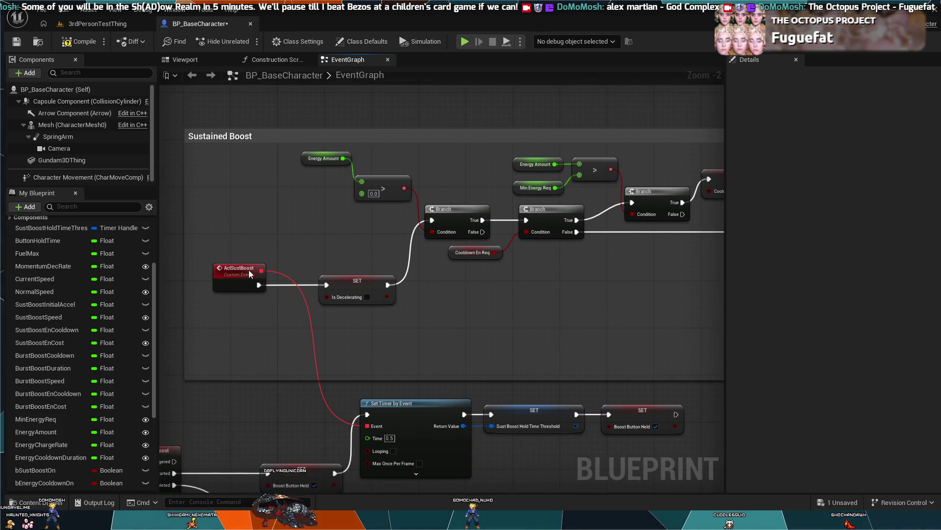
{"action": "mouse_move", "coordinate": [436, 259]}
{"action": "left_mouse_down"}
{"action": "mouse_move", "coordinate": [455, 357]}
{"action": "mouse_move", "coordinate": [337, 296]}
{"action": "left_mouse_up"}
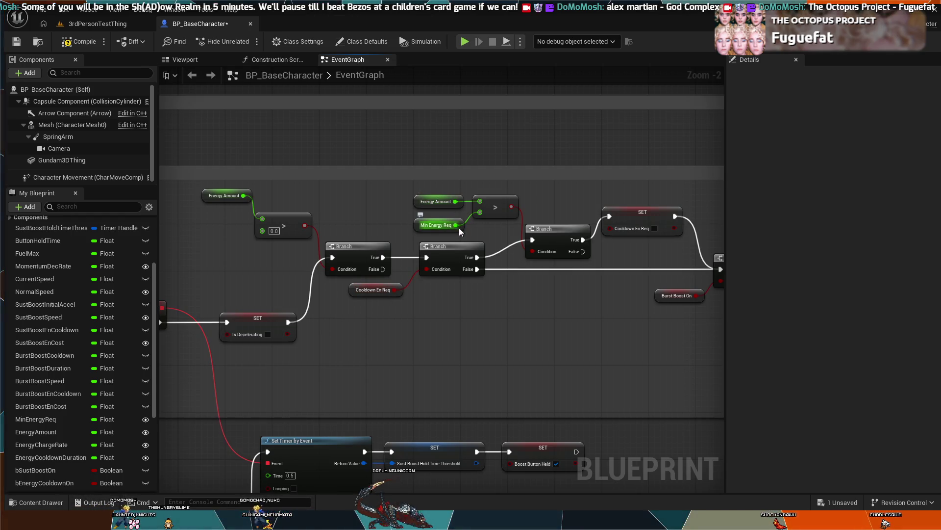
{"action": "left_click_drag", "start_coordinate": [625, 233], "coordinate": [423, 231]}
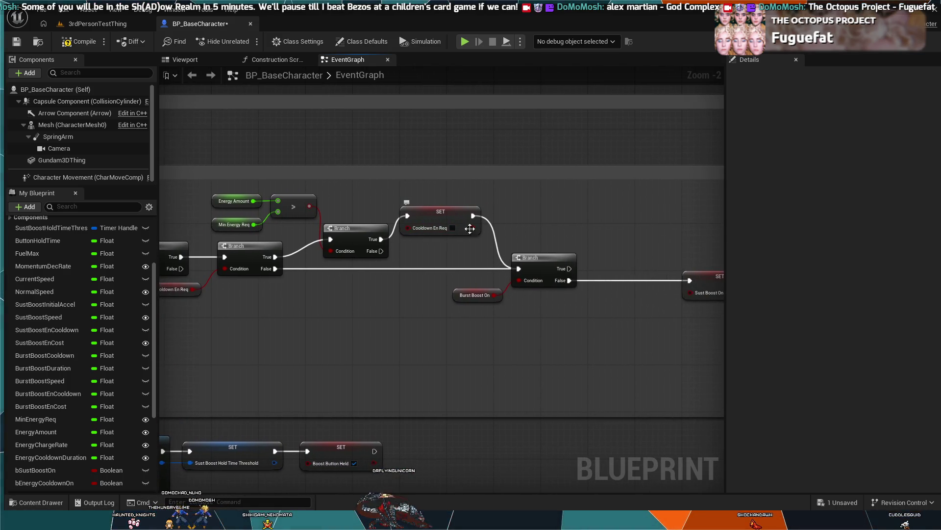
{"action": "left_click_drag", "start_coordinate": [538, 320], "coordinate": [338, 305]}
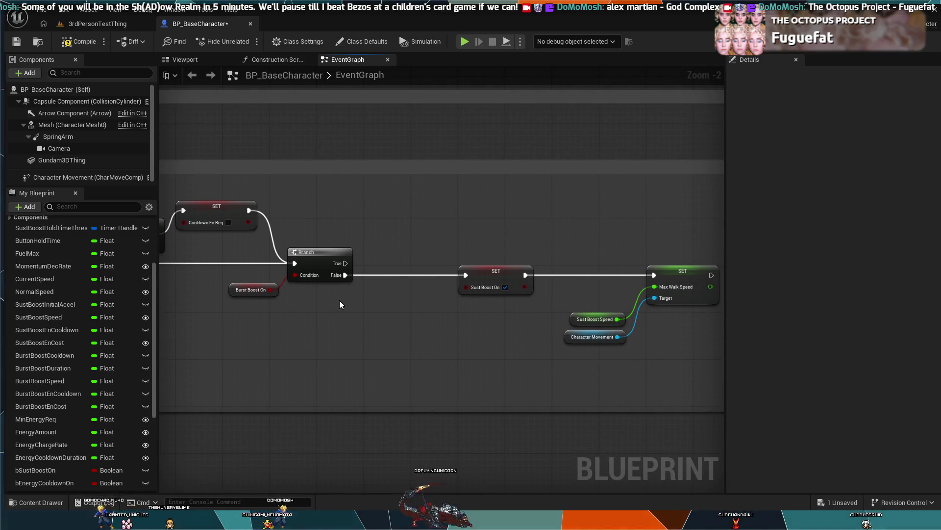
{"action": "left_click_drag", "start_coordinate": [557, 249], "coordinate": [458, 173]}
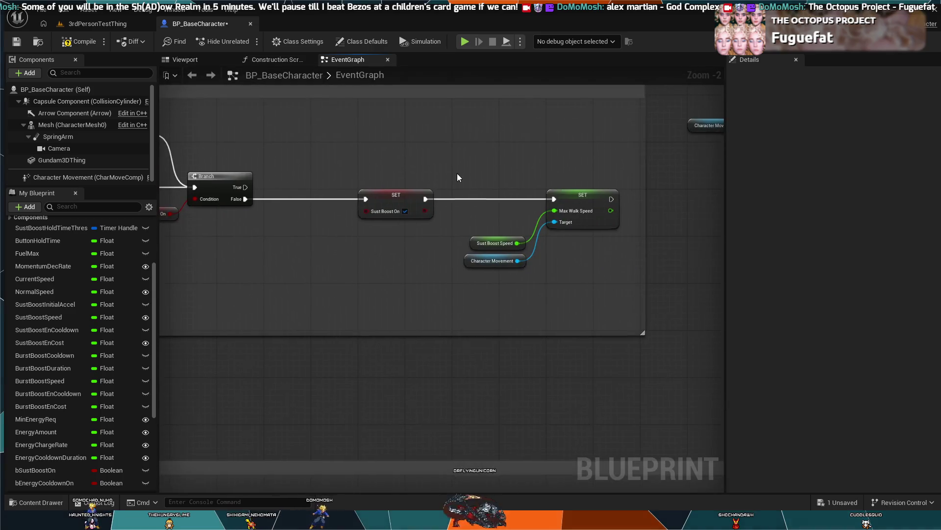
{"action": "left_click_drag", "start_coordinate": [561, 229], "coordinate": [485, 265]}
{"action": "left_click", "coordinate": [548, 110]}
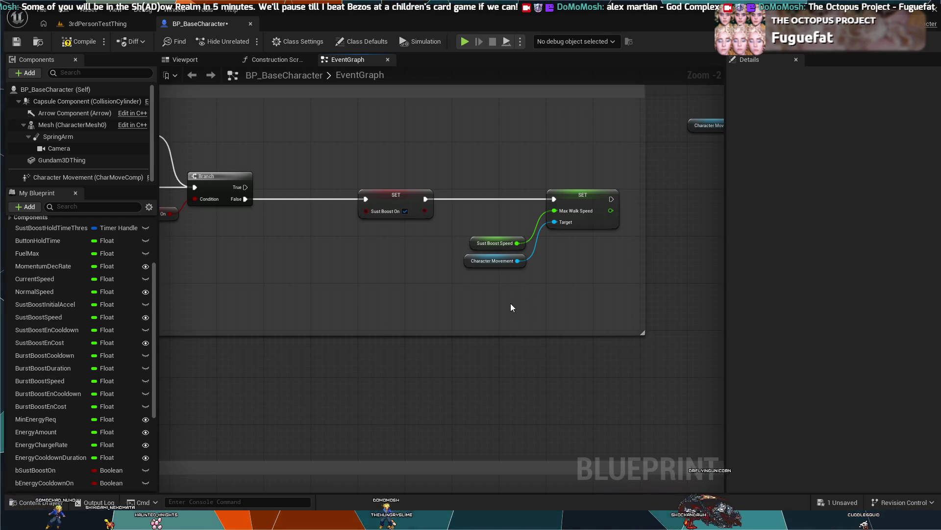
{"action": "left_click_drag", "start_coordinate": [458, 184], "coordinate": [694, 358]}
Disconnect the SET Max Walk Speed node and move it with its getters down-left
{"action": "left_click", "coordinate": [511, 240]}
{"action": "left_click", "coordinate": [526, 199], "text": "alt"}
{"action": "left_click_drag", "start_coordinate": [519, 276], "coordinate": [519, 274]}
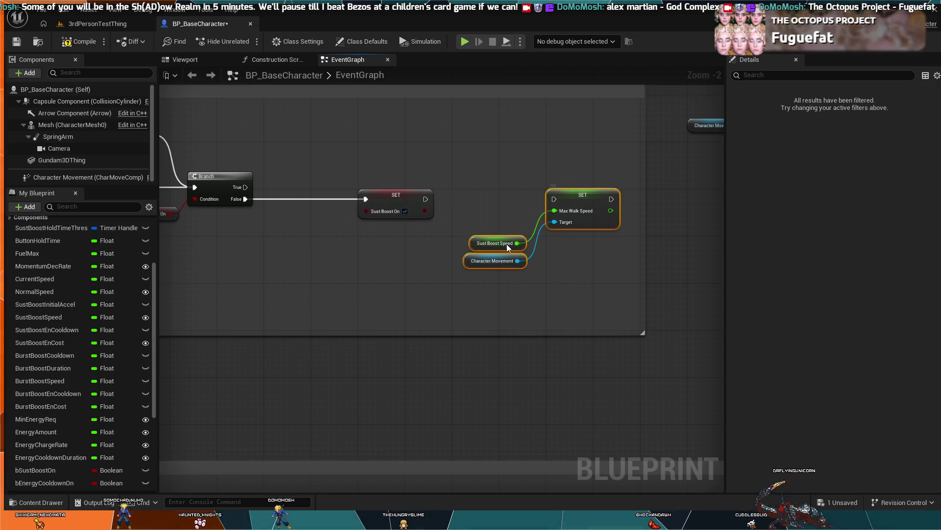
{"action": "left_click_drag", "start_coordinate": [522, 235], "coordinate": [328, 294]}
{"action": "left_click", "coordinate": [378, 250]}
Add an Add Force node on a new exec wire from Sust Boost On's SET
{"action": "left_click_drag", "start_coordinate": [425, 199], "coordinate": [492, 179]}
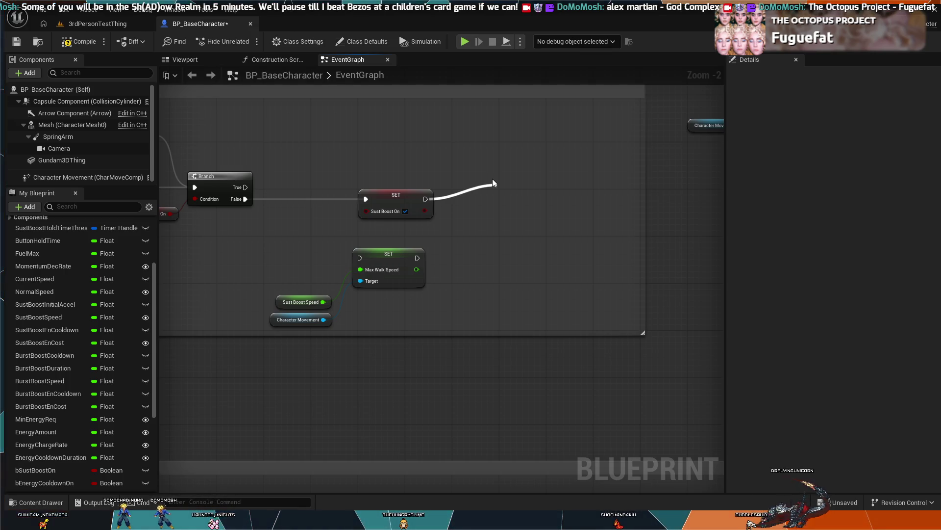
{"action": "left_click_drag", "start_coordinate": [492, 179], "coordinate": [492, 183]}
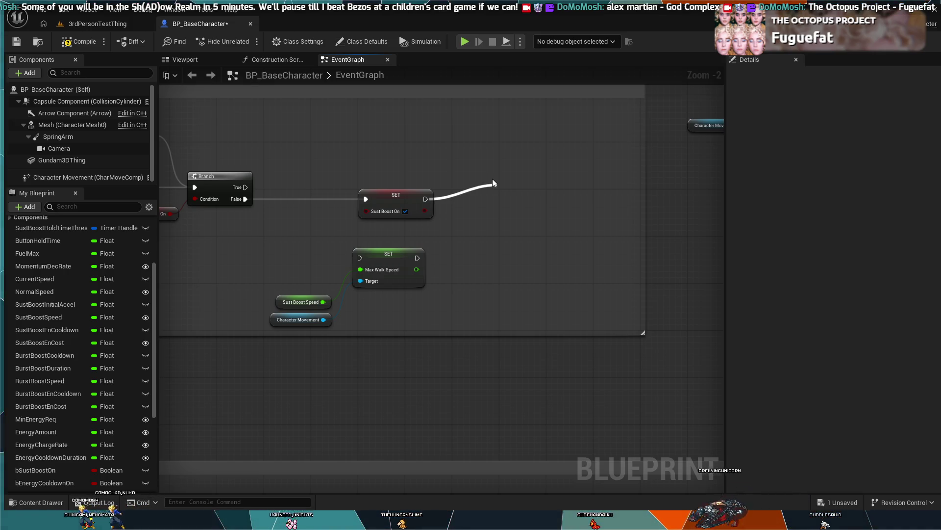
{"action": "left_click", "coordinate": [570, 271]}
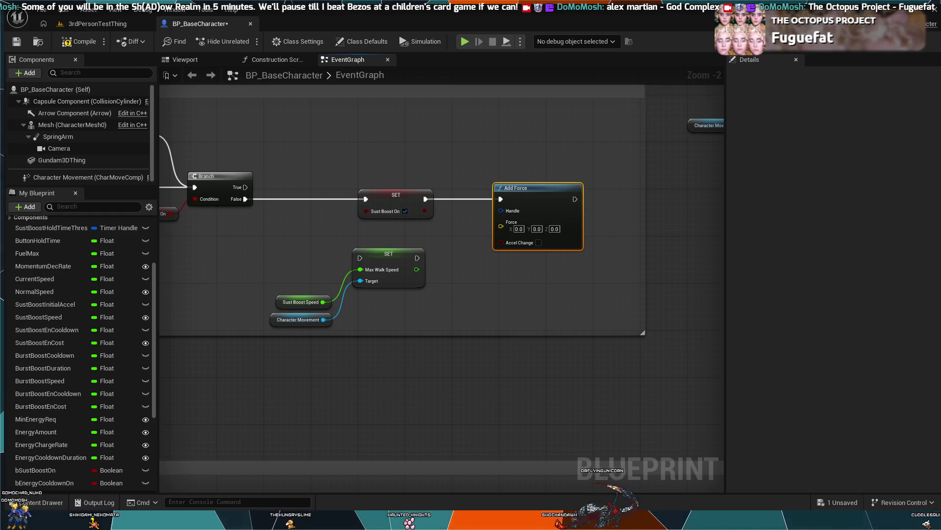
{"action": "scroll", "coordinate": [497, 238], "scroll_direction": "down", "scroll_amount": 7}
Review the boost graph's Normalize, StartDeceleration, SET, Add Force and Apply Root Motion nodes
{"action": "scroll", "coordinate": [505, 280], "scroll_direction": "up", "scroll_amount": 4}
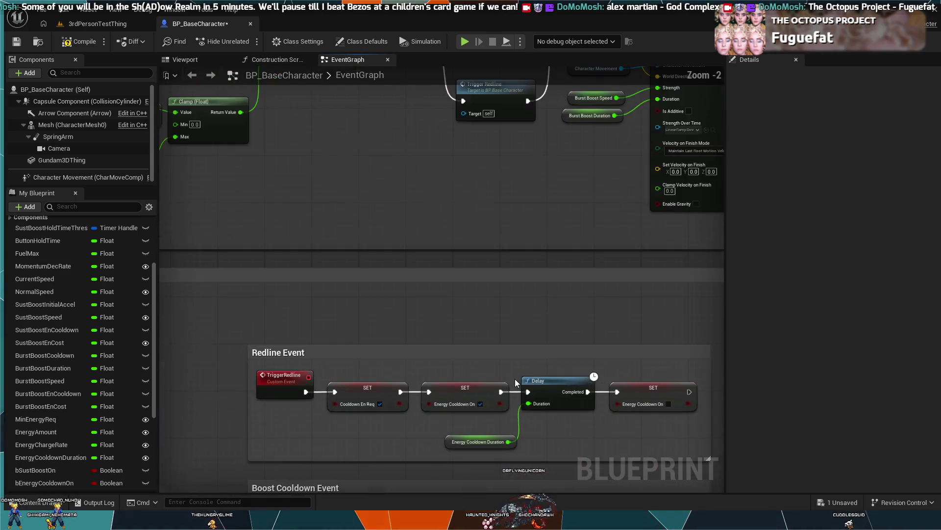
{"action": "scroll", "coordinate": [459, 340], "scroll_direction": "up", "scroll_amount": 1}
{"action": "scroll", "coordinate": [459, 340], "scroll_direction": "up", "scroll_amount": 3}
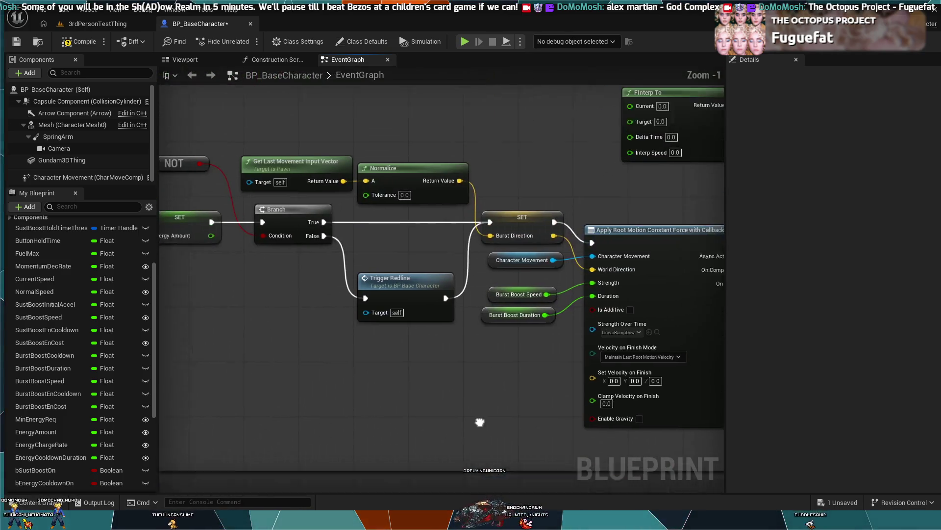
{"action": "mouse_move", "coordinate": [465, 228]}
{"action": "left_mouse_down"}
{"action": "mouse_move", "coordinate": [525, 242]}
{"action": "mouse_move", "coordinate": [508, 213]}
{"action": "left_mouse_up"}
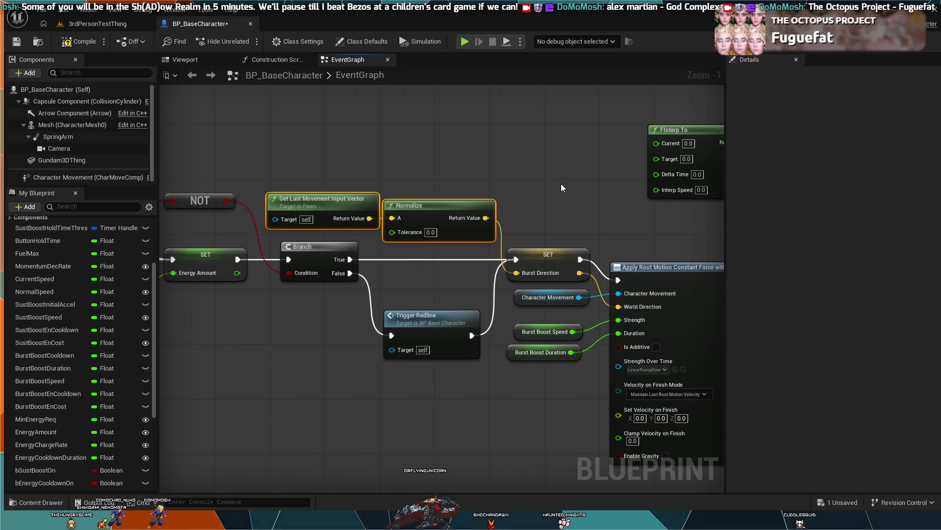
{"action": "left_click", "coordinate": [564, 198]}
{"action": "left_click_drag", "start_coordinate": [549, 189], "coordinate": [386, 274]}
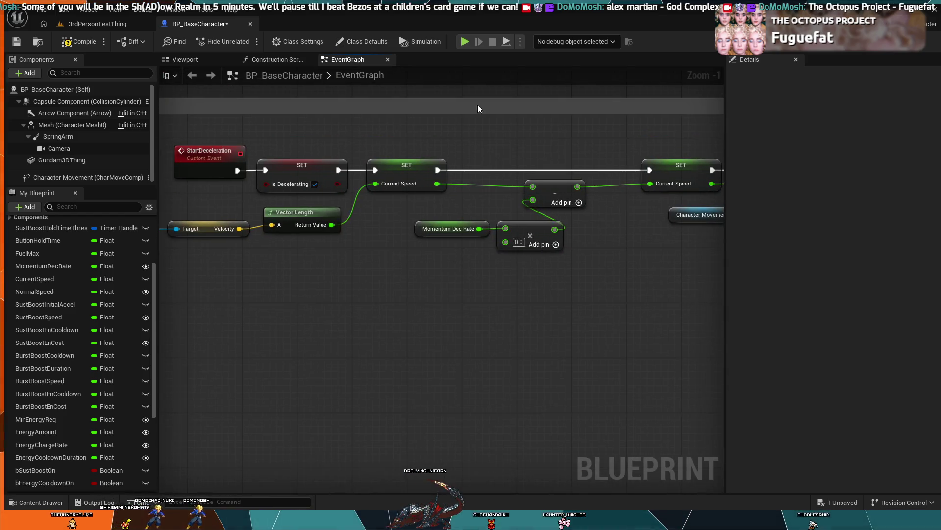
{"action": "scroll", "coordinate": [385, 274], "scroll_direction": "down", "scroll_amount": 5}
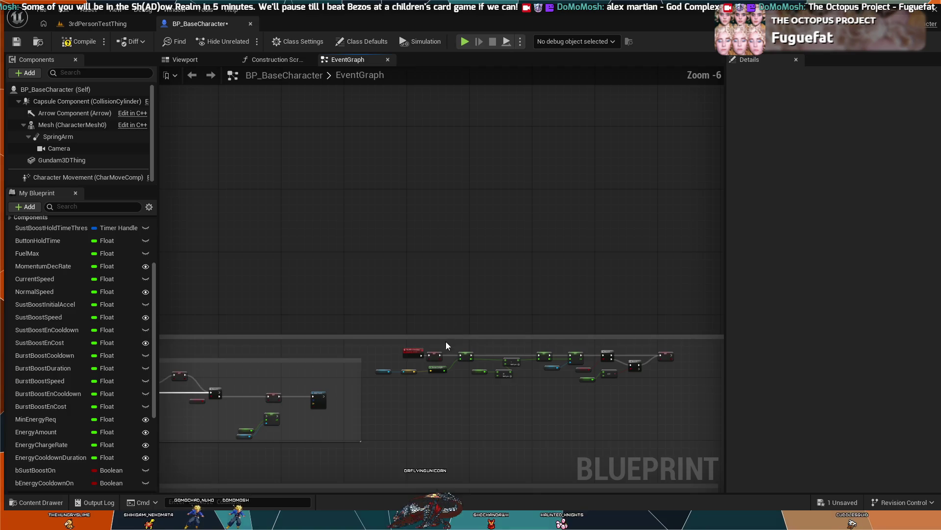
{"action": "scroll", "coordinate": [485, 210], "scroll_direction": "up", "scroll_amount": 5}
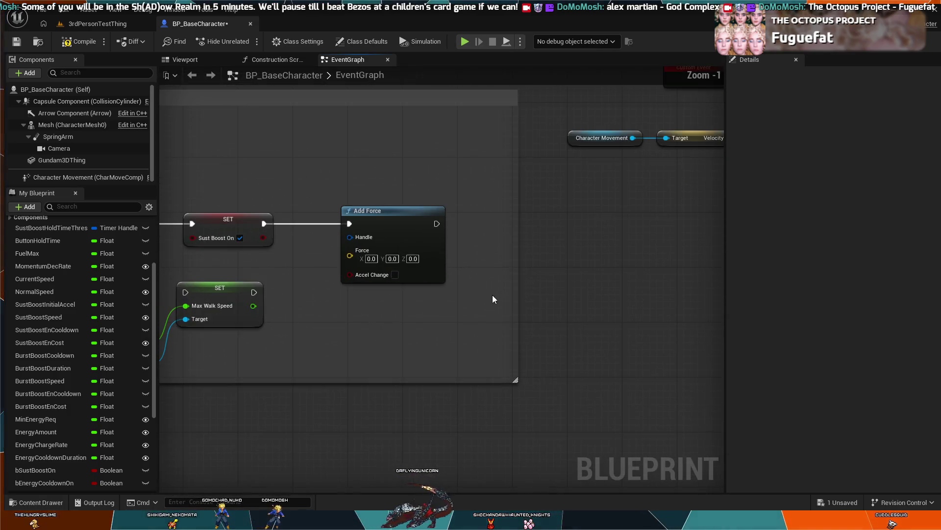
{"action": "left_click_drag", "start_coordinate": [492, 295], "coordinate": [579, 303]}
{"action": "scroll", "coordinate": [509, 308], "scroll_direction": "up", "scroll_amount": 1}
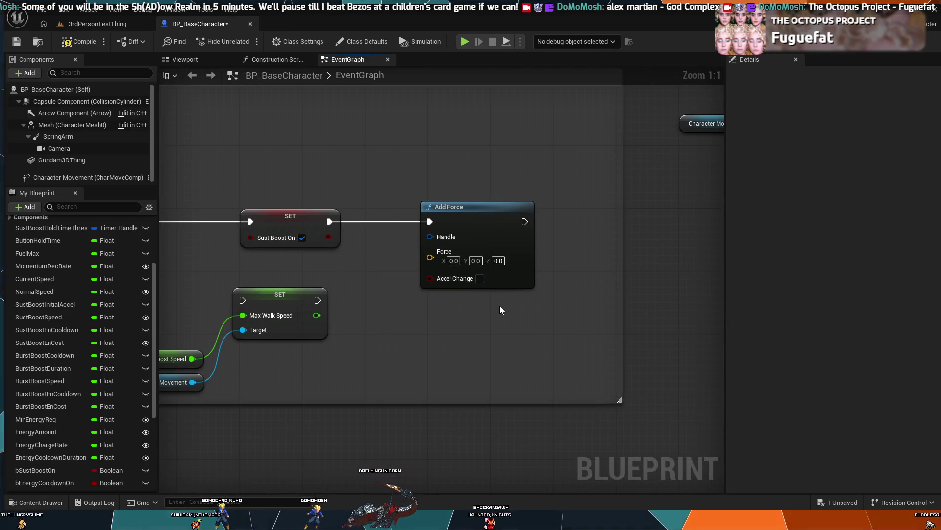
{"action": "scroll", "coordinate": [516, 305], "scroll_direction": "down", "scroll_amount": 6}
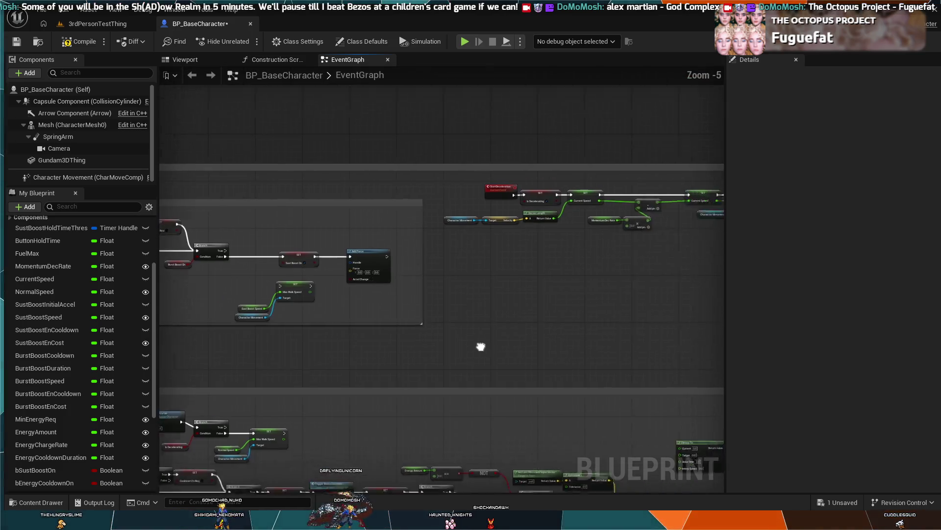
{"action": "left_click_drag", "start_coordinate": [494, 349], "coordinate": [480, 279]}
{"action": "scroll", "coordinate": [404, 273], "scroll_direction": "up", "scroll_amount": 2}
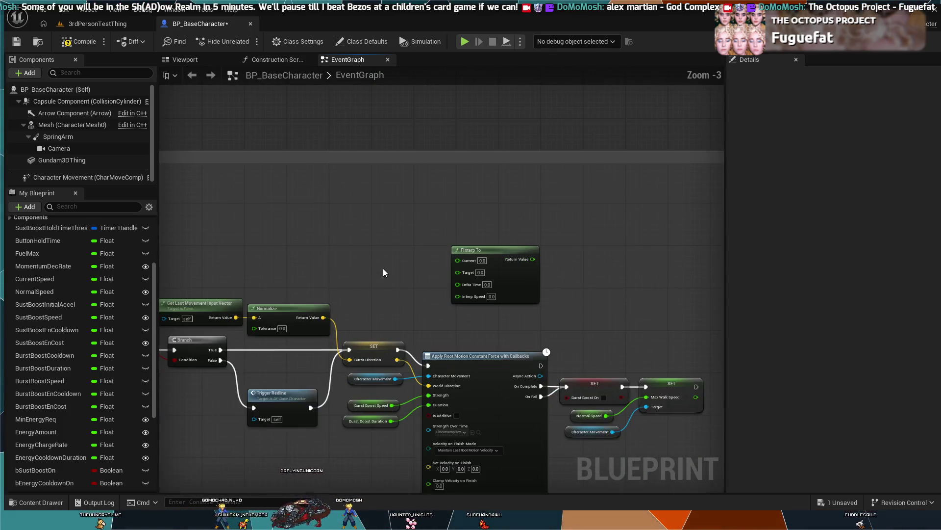
{"action": "scroll", "coordinate": [384, 271], "scroll_direction": "up", "scroll_amount": 1}
{"action": "scroll", "coordinate": [436, 306], "scroll_direction": "up", "scroll_amount": 1}
{"action": "left_click_drag", "start_coordinate": [357, 271], "coordinate": [441, 307]}
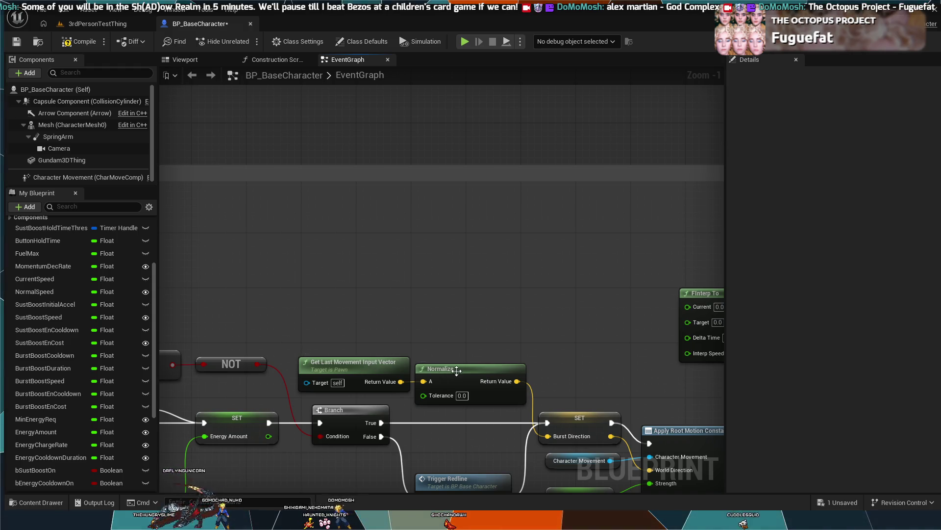
Zoom out and pan across the event graph overview around the deceleration and Branch nodes
{"action": "scroll", "coordinate": [417, 253], "scroll_direction": "down", "scroll_amount": 4}
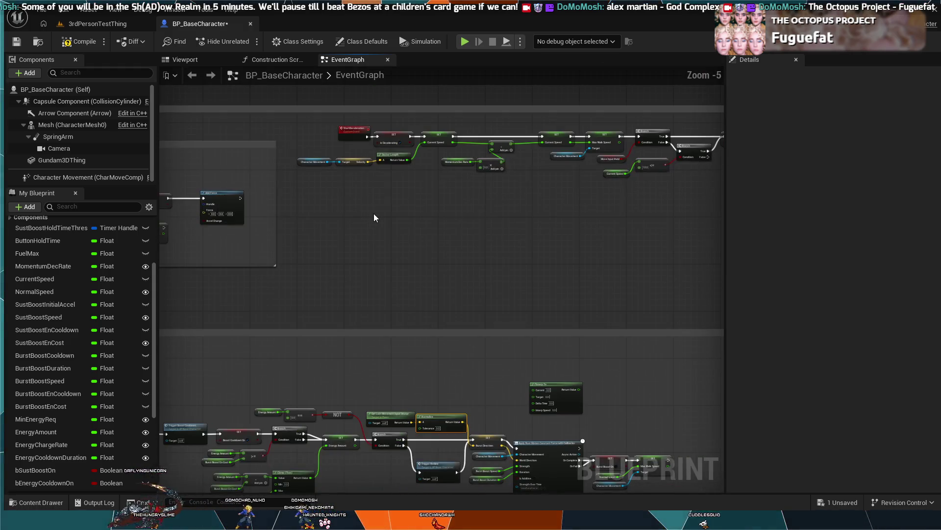
{"action": "scroll", "coordinate": [493, 348], "scroll_direction": "up", "scroll_amount": 3}
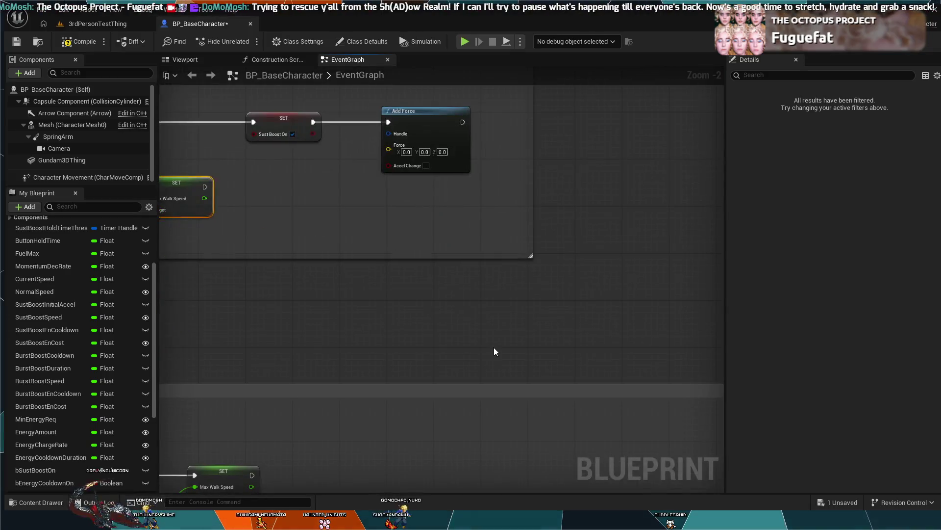
{"action": "scroll", "coordinate": [447, 351], "scroll_direction": "down", "scroll_amount": 4}
{"action": "scroll", "coordinate": [497, 354], "scroll_direction": "up", "scroll_amount": 4}
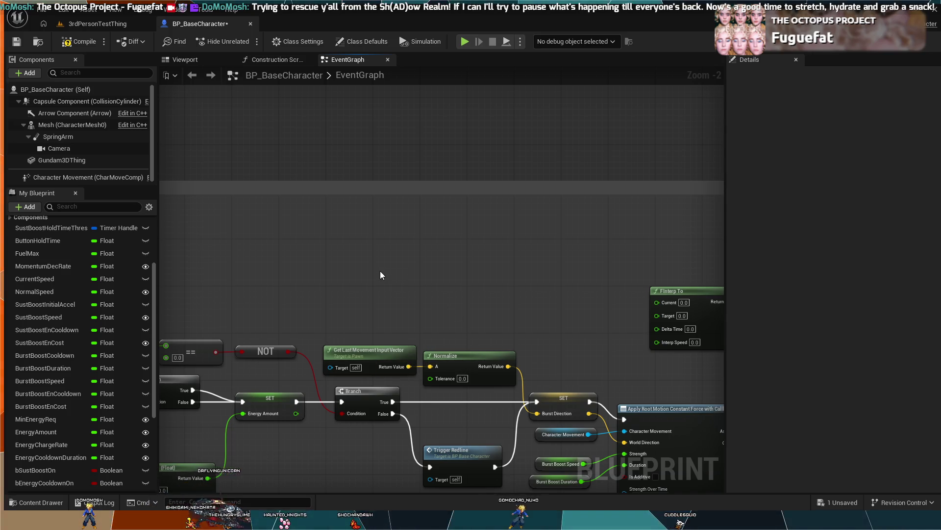
{"action": "scroll", "coordinate": [367, 290], "scroll_direction": "down", "scroll_amount": 1}
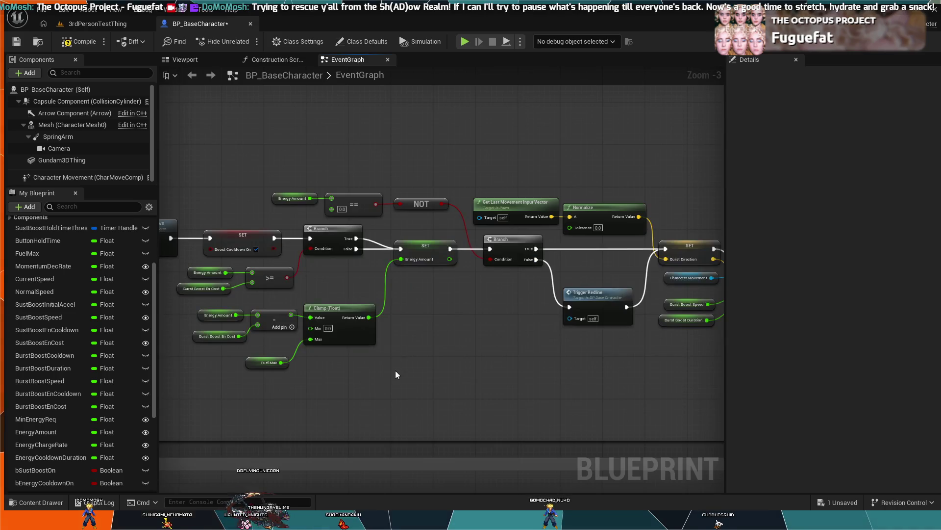
{"action": "scroll", "coordinate": [559, 375], "scroll_direction": "up", "scroll_amount": 1}
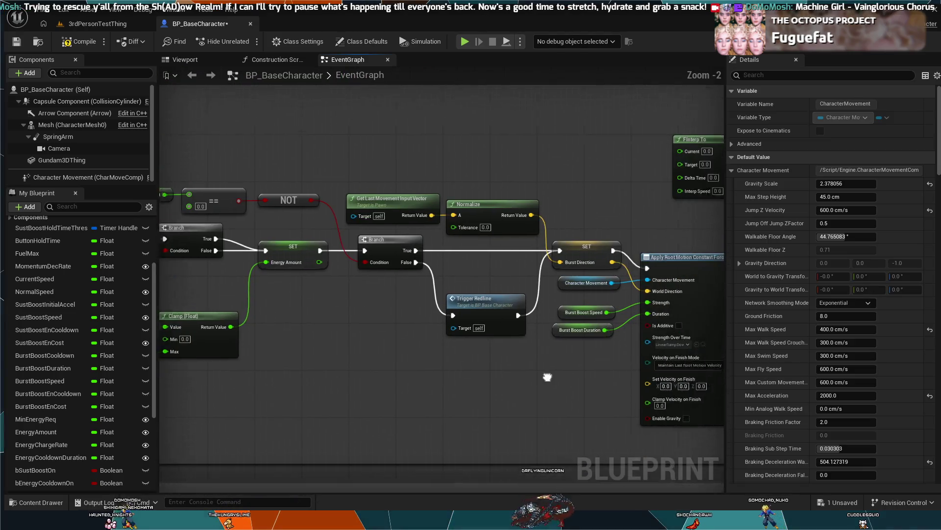
{"action": "scroll", "coordinate": [563, 345], "scroll_direction": "up", "scroll_amount": 2}
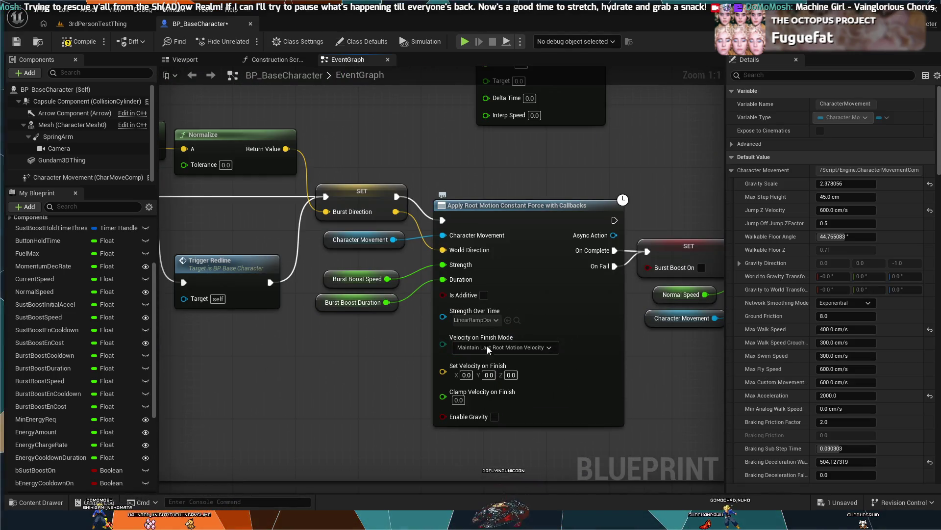
{"action": "scroll", "coordinate": [387, 374], "scroll_direction": "down", "scroll_amount": 5}
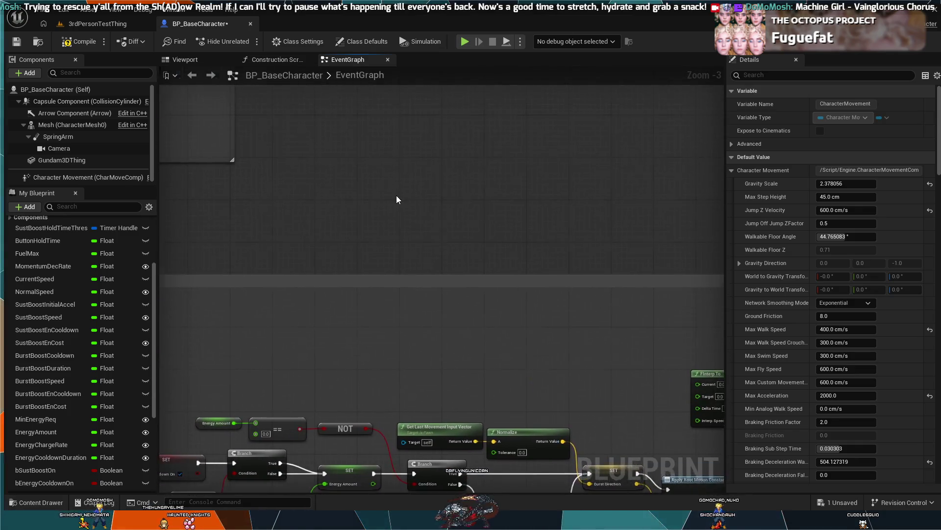
{"action": "left_click_drag", "start_coordinate": [424, 294], "coordinate": [426, 308]}
{"action": "mouse_move", "coordinate": [496, 291]}
{"action": "left_mouse_down"}
{"action": "mouse_move", "coordinate": [320, 237]}
{"action": "mouse_move", "coordinate": [431, 213]}
{"action": "mouse_move", "coordinate": [489, 249]}
{"action": "mouse_move", "coordinate": [446, 310]}
{"action": "left_mouse_up"}
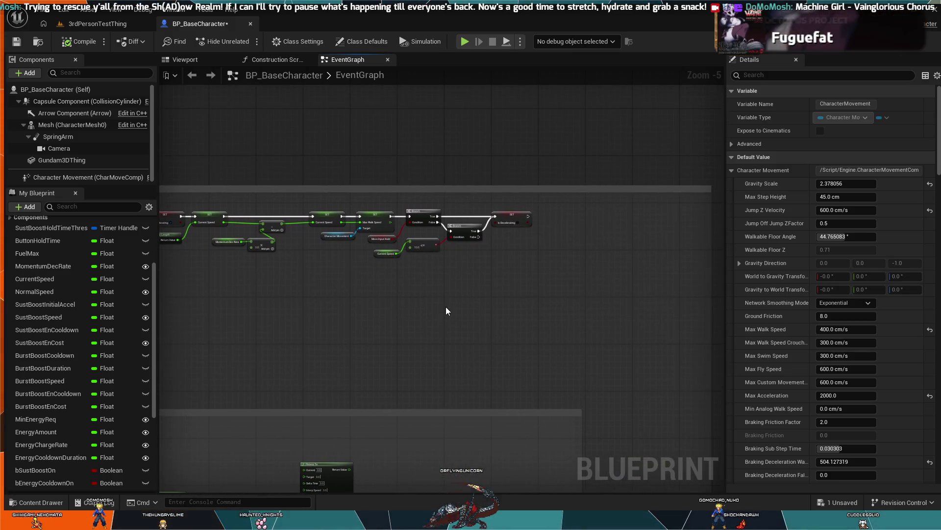
{"action": "scroll", "coordinate": [445, 311], "scroll_direction": "up", "scroll_amount": 1}
{"action": "mouse_move", "coordinate": [481, 275]}
{"action": "left_mouse_down"}
{"action": "mouse_move", "coordinate": [375, 323]}
{"action": "mouse_move", "coordinate": [393, 296]}
{"action": "mouse_move", "coordinate": [369, 270]}
{"action": "mouse_move", "coordinate": [445, 240]}
{"action": "mouse_move", "coordinate": [393, 181]}
{"action": "left_mouse_up"}
{"action": "scroll", "coordinate": [379, 313], "scroll_direction": "down", "scroll_amount": 2}
{"action": "scroll", "coordinate": [379, 312], "scroll_direction": "up", "scroll_amount": 1}
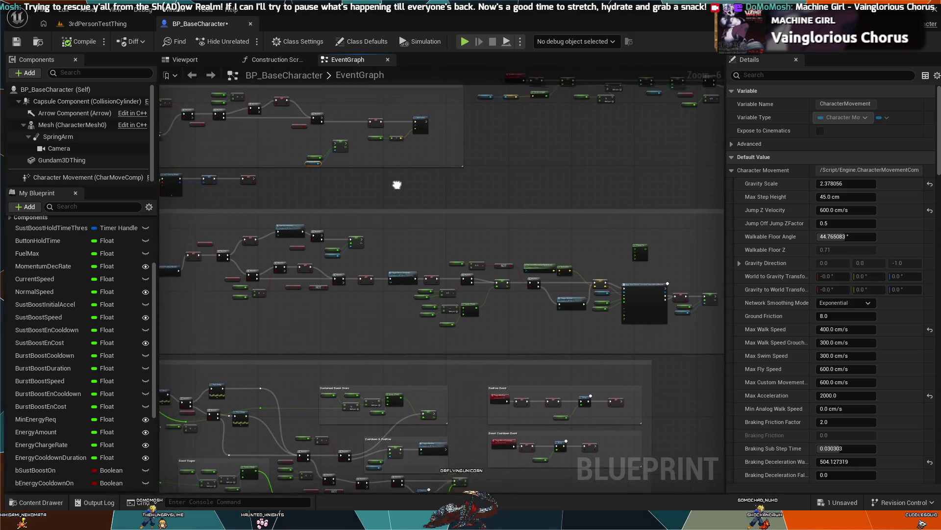
{"action": "scroll", "coordinate": [433, 215], "scroll_direction": "up", "scroll_amount": 2}
{"action": "scroll", "coordinate": [400, 291], "scroll_direction": "up", "scroll_amount": 2}
{"action": "scroll", "coordinate": [432, 262], "scroll_direction": "up", "scroll_amount": 1}
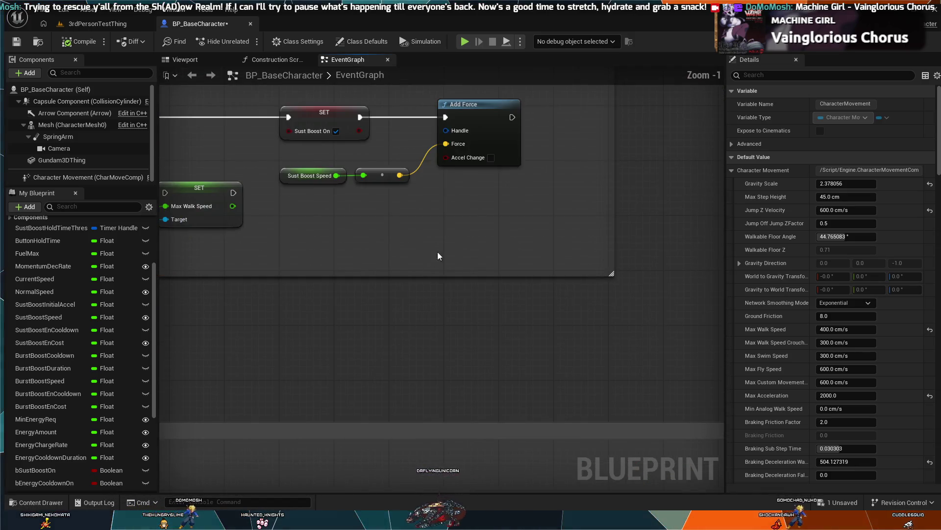
{"action": "left_click_drag", "start_coordinate": [432, 262], "coordinate": [463, 349]}
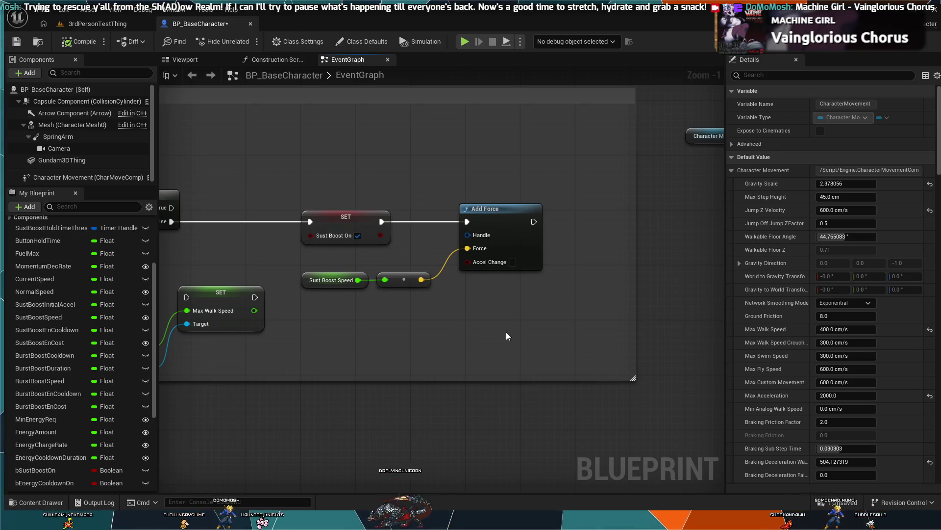
{"action": "left_click_drag", "start_coordinate": [499, 323], "coordinate": [557, 320]}
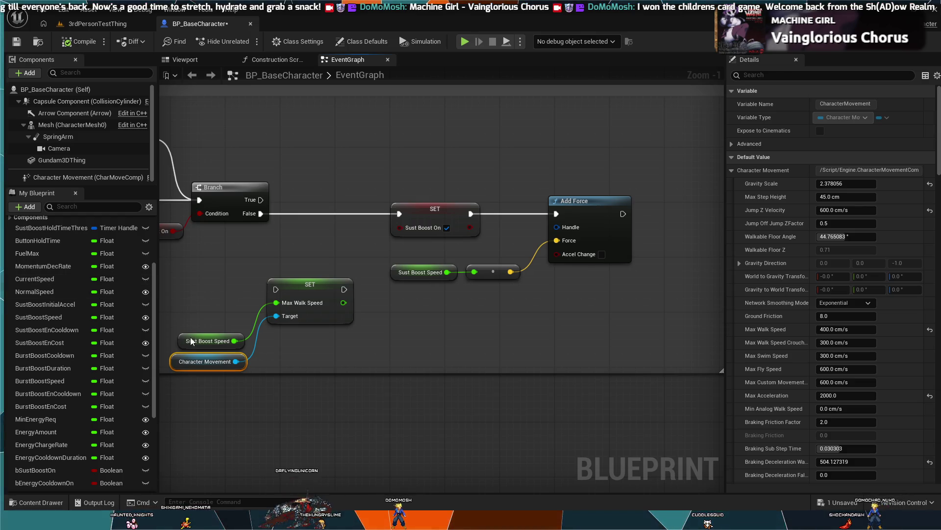
{"action": "scroll", "coordinate": [32, 258], "scroll_direction": "down", "scroll_amount": 5}
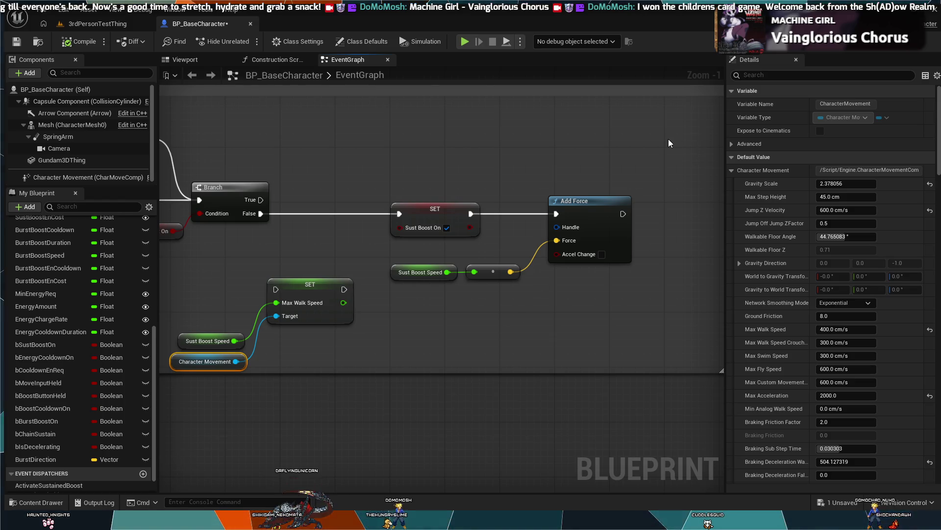
{"action": "key", "text": "ctrl+v"}
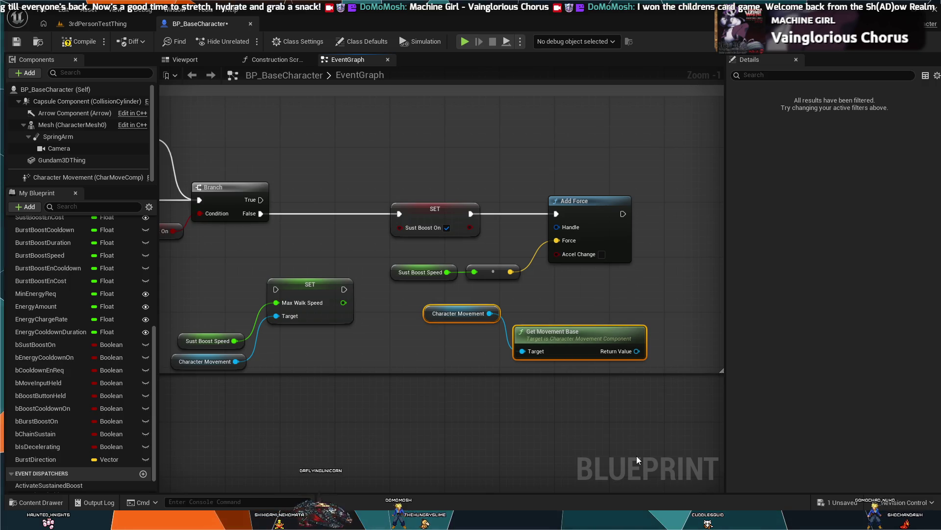
{"action": "left_click", "coordinate": [570, 337]}
{"action": "left_click_drag", "start_coordinate": [489, 314], "coordinate": [538, 264]}
{"action": "left_click_drag", "start_coordinate": [555, 230], "coordinate": [555, 227]}
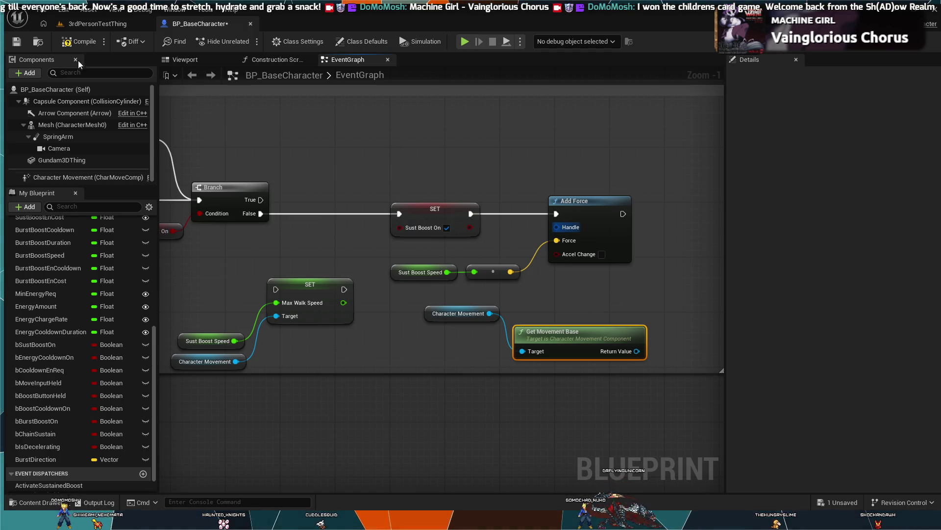
{"action": "left_click", "coordinate": [64, 101]}
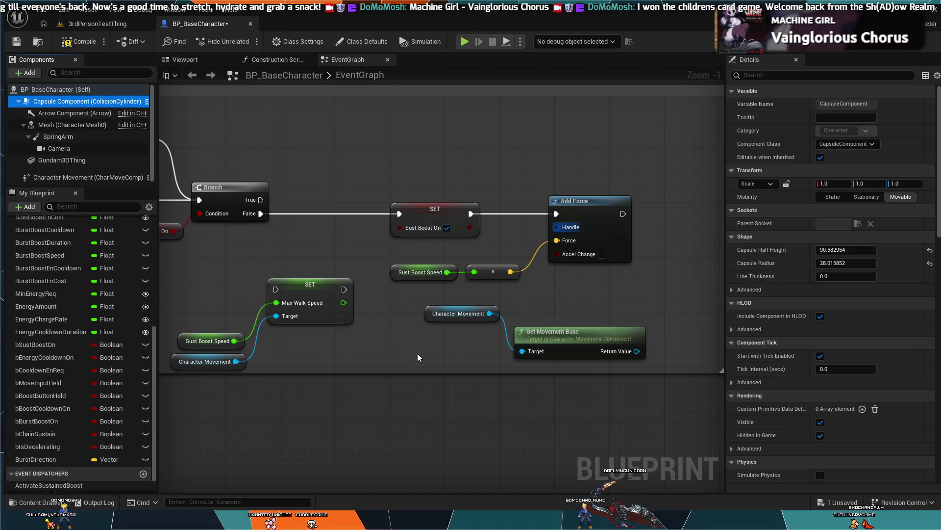
{"action": "left_click", "coordinate": [48, 91]}
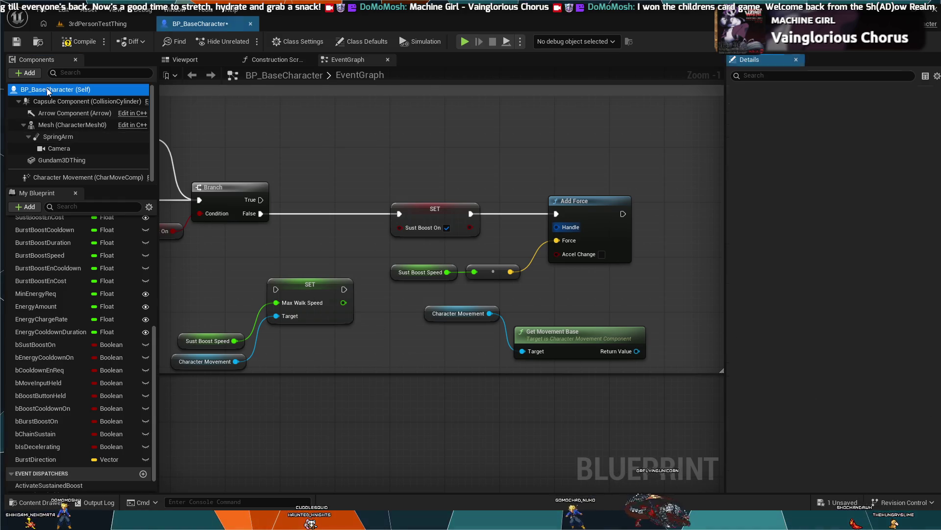
{"action": "left_click", "coordinate": [62, 102]}
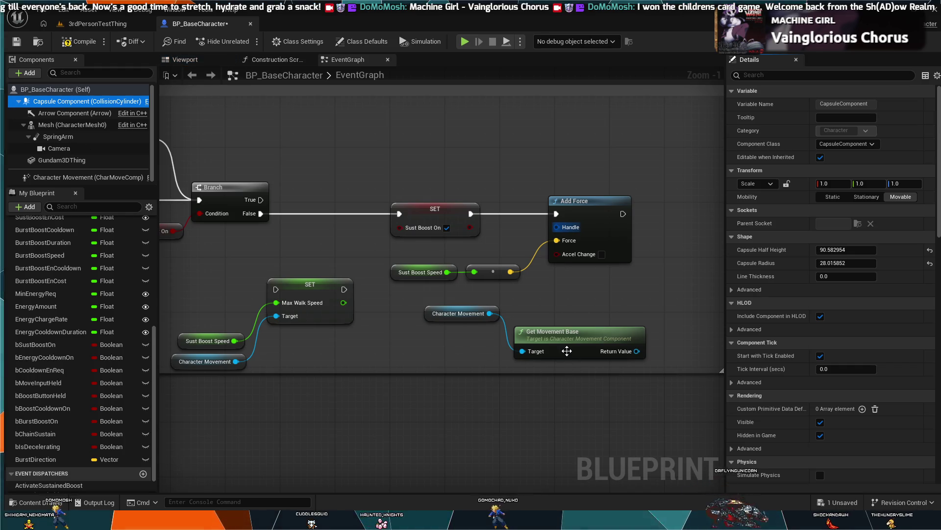
{"action": "left_click", "coordinate": [567, 350]}
{"action": "key", "text": "Delete"}
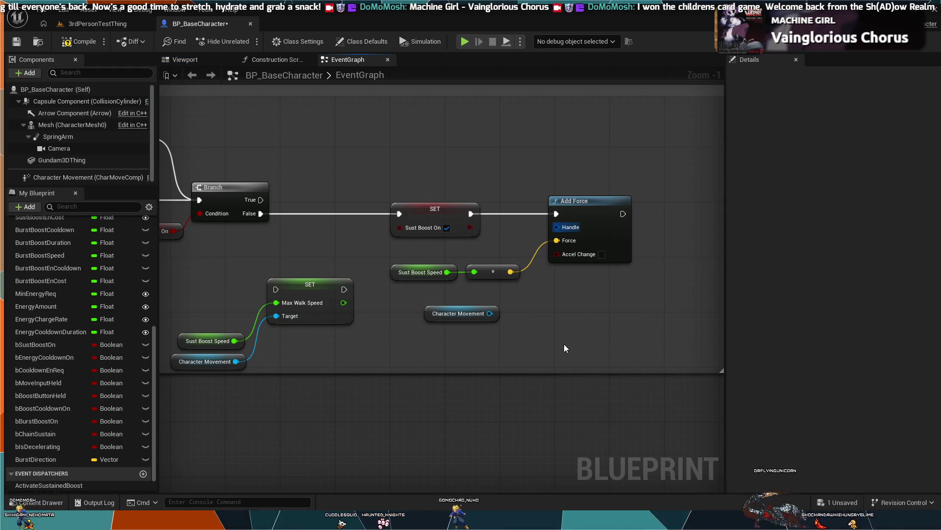
{"action": "left_click", "coordinate": [475, 312]}
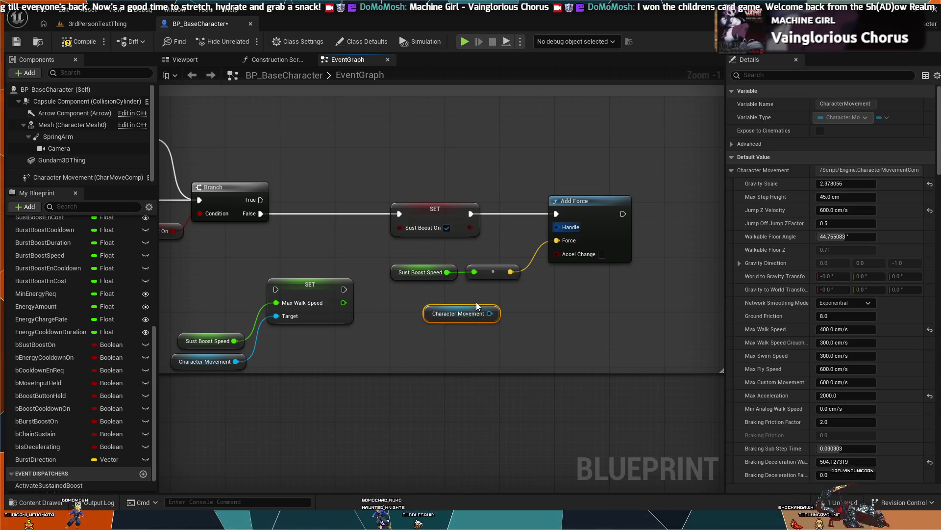
{"action": "key", "text": "Delete"}
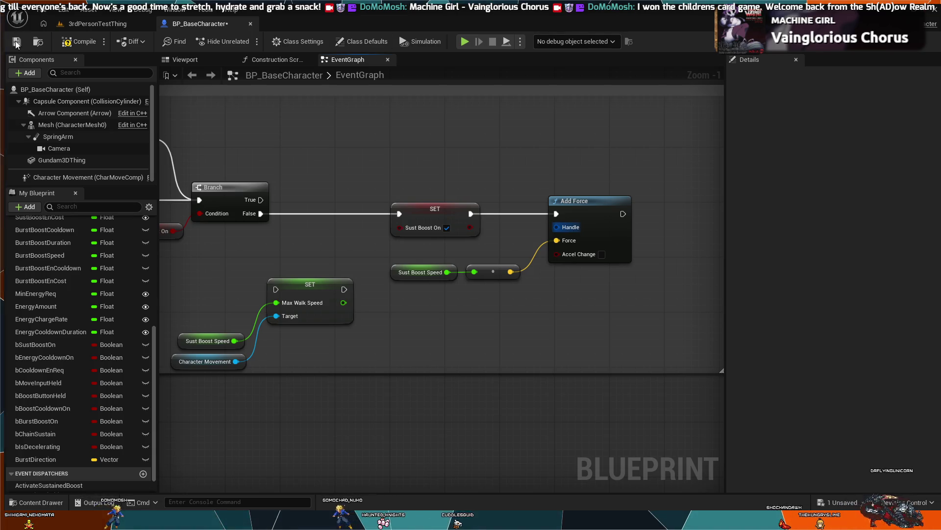
{"action": "left_click", "coordinate": [86, 27]}
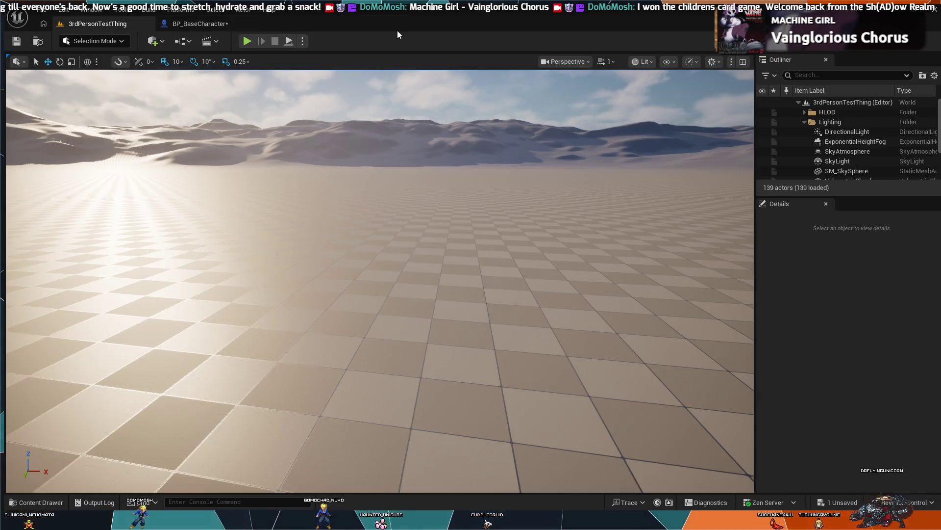
{"action": "left_click", "coordinate": [247, 40]}
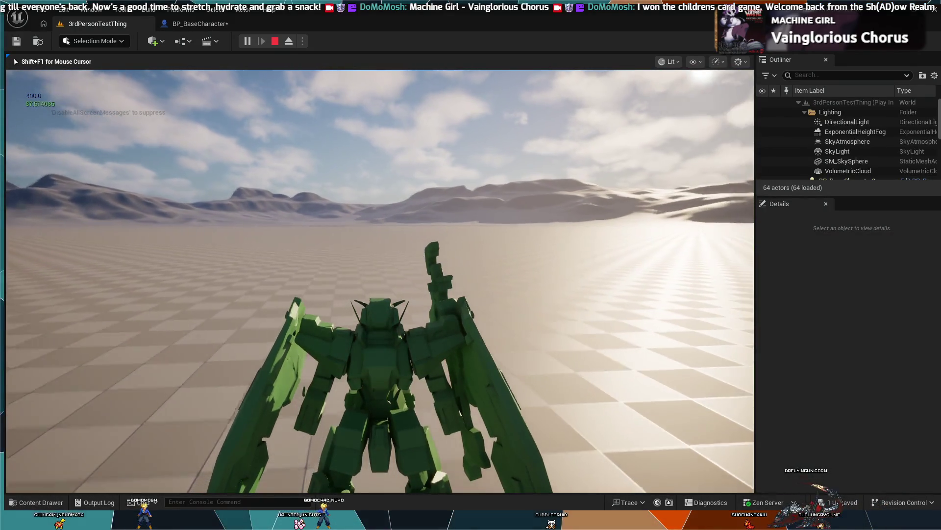
{"action": "key", "text": "Escape"}
{"action": "left_click", "coordinate": [197, 23]}
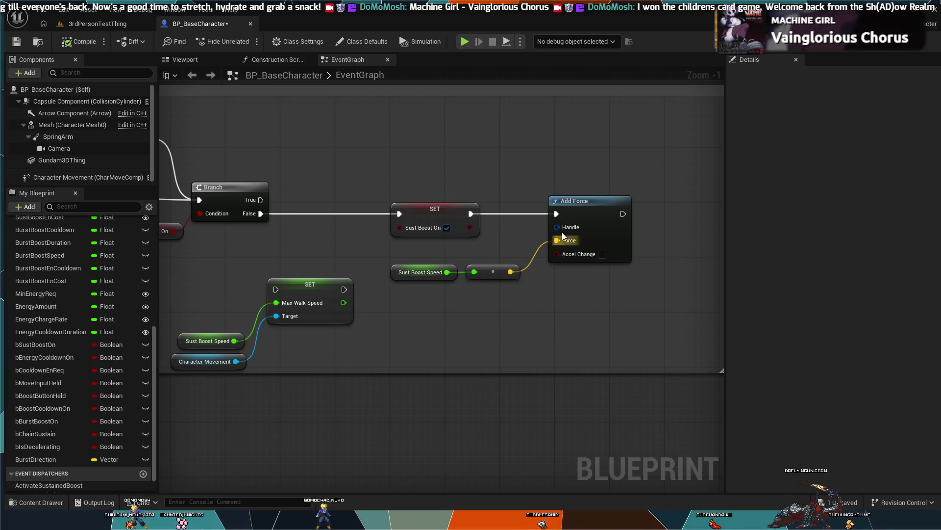
Feed Add Force's Handle from Gundam3DThing's Get Body Instance Async Physics Tick Handle, placed above SET
{"action": "left_click_drag", "start_coordinate": [557, 227], "coordinate": [511, 239]}
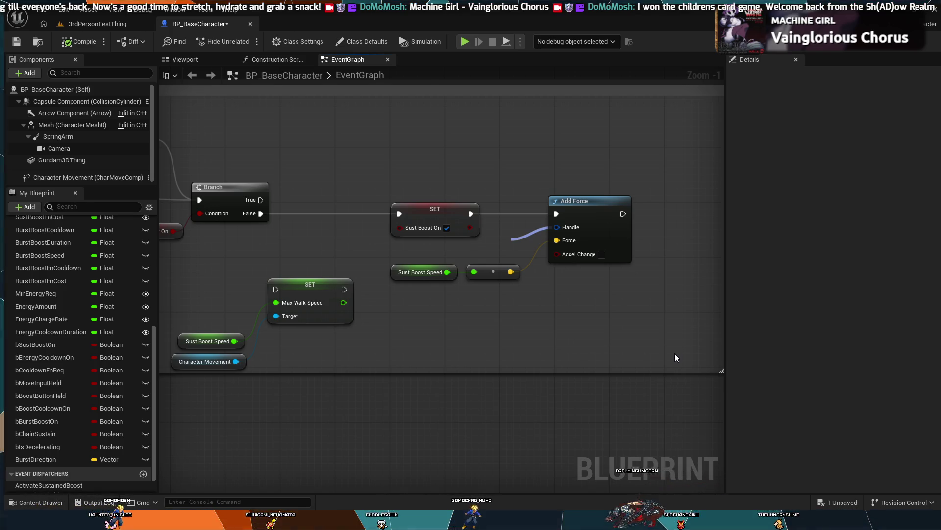
{"action": "key", "text": "ctrl+z"}
{"action": "mouse_move", "coordinate": [452, 239]}
{"action": "left_mouse_down"}
{"action": "mouse_move", "coordinate": [511, 335]}
{"action": "mouse_move", "coordinate": [432, 322]}
{"action": "left_mouse_up"}
{"action": "mouse_move", "coordinate": [601, 354]}
{"action": "left_mouse_down"}
{"action": "mouse_move", "coordinate": [464, 267]}
{"action": "mouse_move", "coordinate": [464, 123]}
{"action": "mouse_move", "coordinate": [486, 120]}
{"action": "left_mouse_up"}
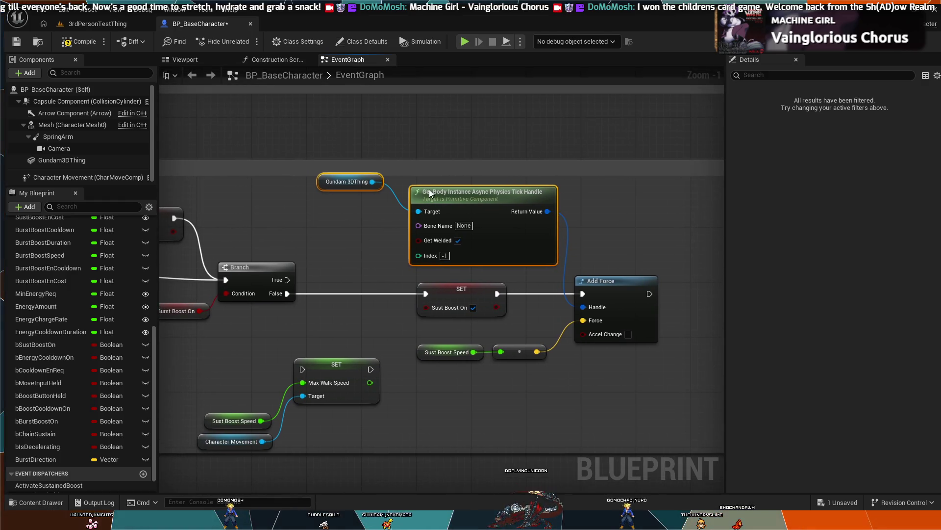
{"action": "left_click_drag", "start_coordinate": [432, 193], "coordinate": [418, 193]}
{"action": "left_click_drag", "start_coordinate": [338, 184], "coordinate": [335, 179]}
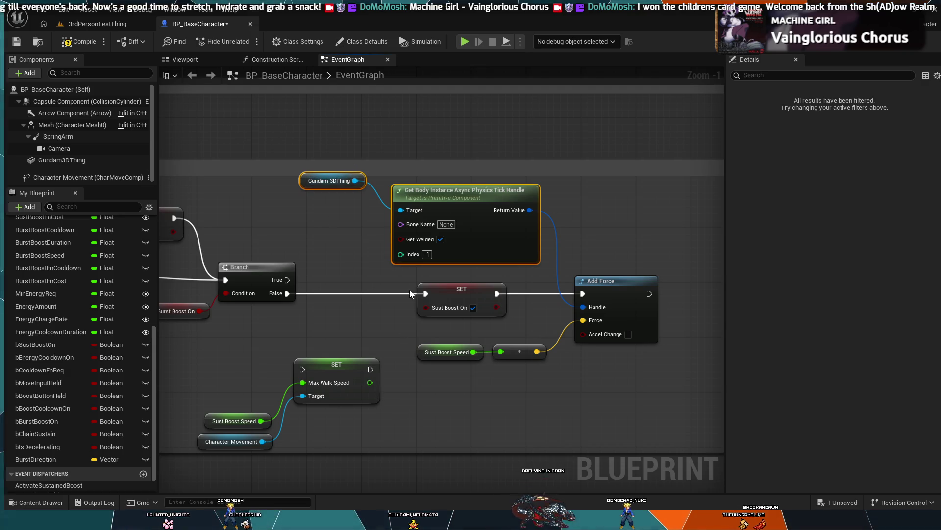
{"action": "left_click", "coordinate": [475, 160]}
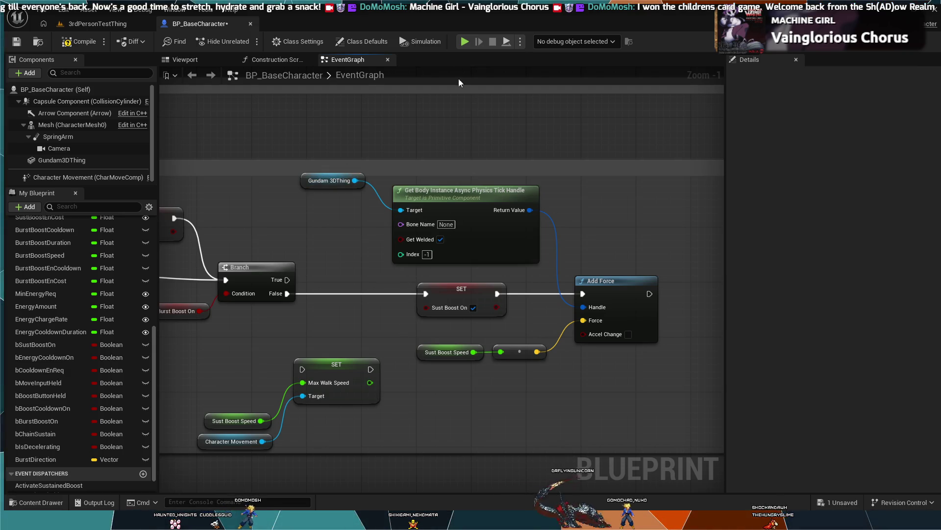
Test-simulate, then rebuild the Handle lookup using Capsule Component and move it above SET
{"action": "left_click", "coordinate": [465, 43]}
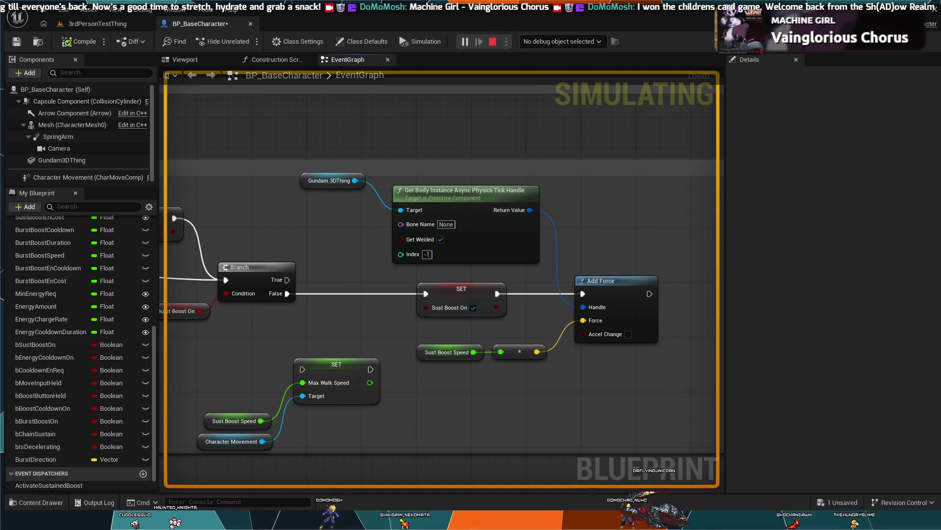
{"action": "key", "text": "Escape"}
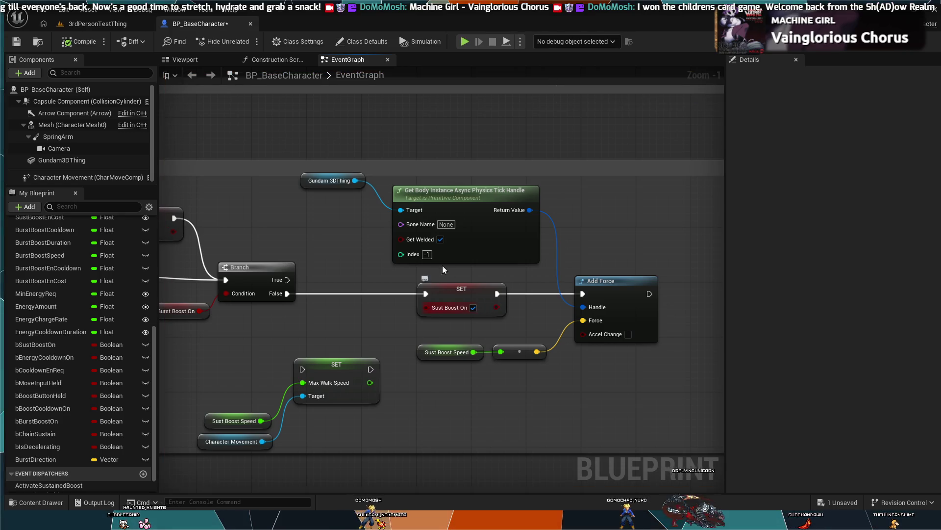
{"action": "left_click", "coordinate": [331, 176]}
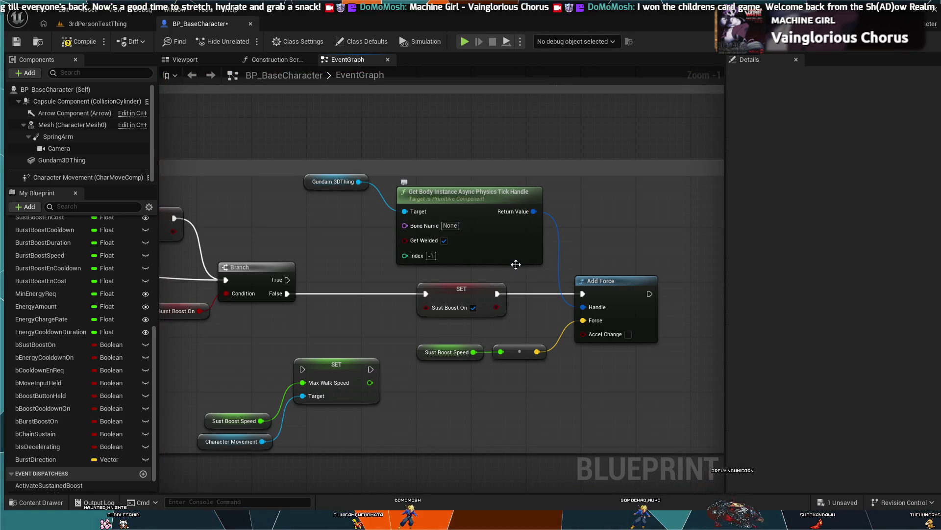
{"action": "key", "text": "ctrl+z"}
{"action": "key", "text": "ctrl+z"}
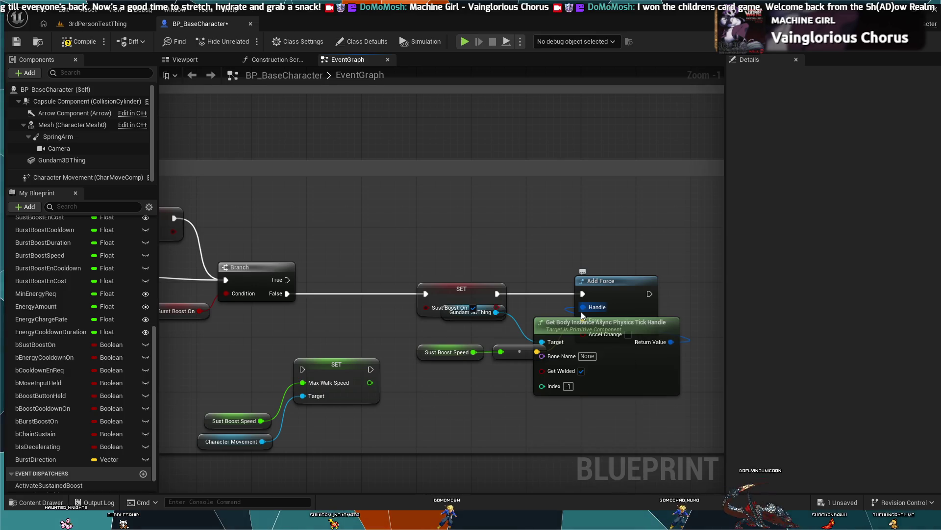
{"action": "key", "text": "ctrl+z"}
{"action": "left_click_drag", "start_coordinate": [583, 306], "coordinate": [501, 231]}
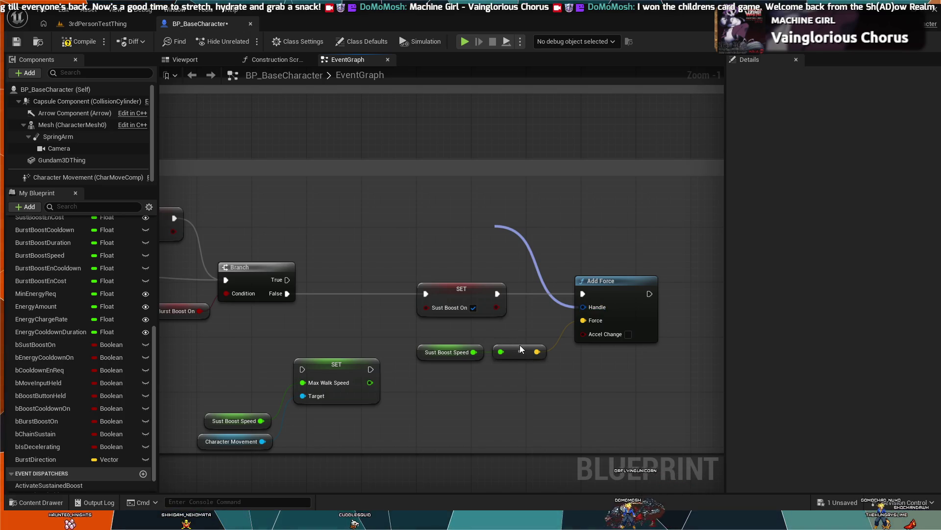
{"action": "key", "text": "ctrl+z"}
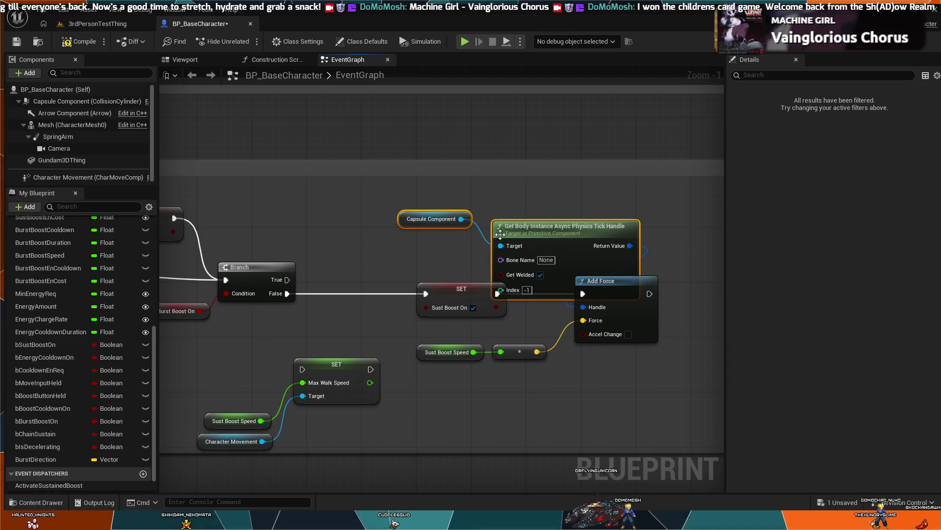
{"action": "mouse_move", "coordinate": [499, 234]}
{"action": "left_mouse_down"}
{"action": "mouse_move", "coordinate": [463, 207]}
{"action": "mouse_move", "coordinate": [399, 188]}
{"action": "left_mouse_up"}
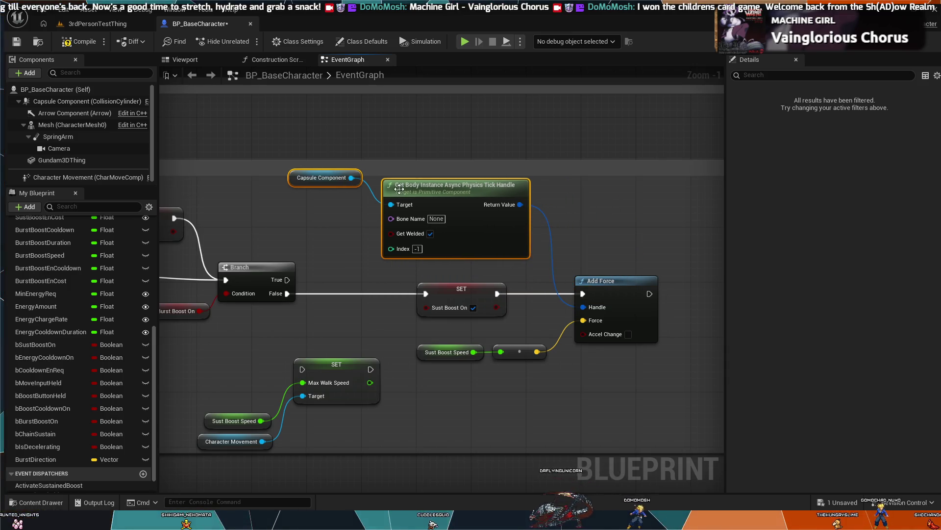
Test-simulate again, then delete the body-instance handle node and the Capsule Component getter
{"action": "left_click", "coordinate": [465, 41]}
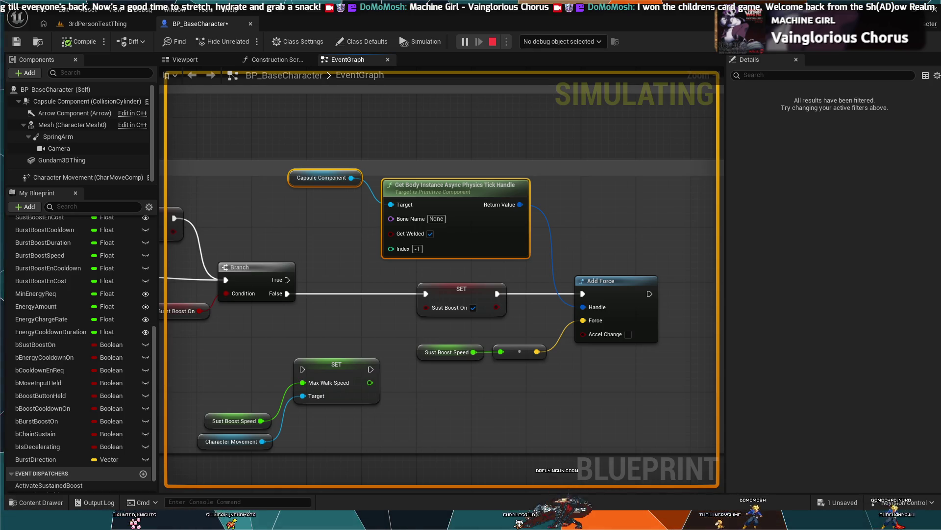
{"action": "key", "text": "Escape"}
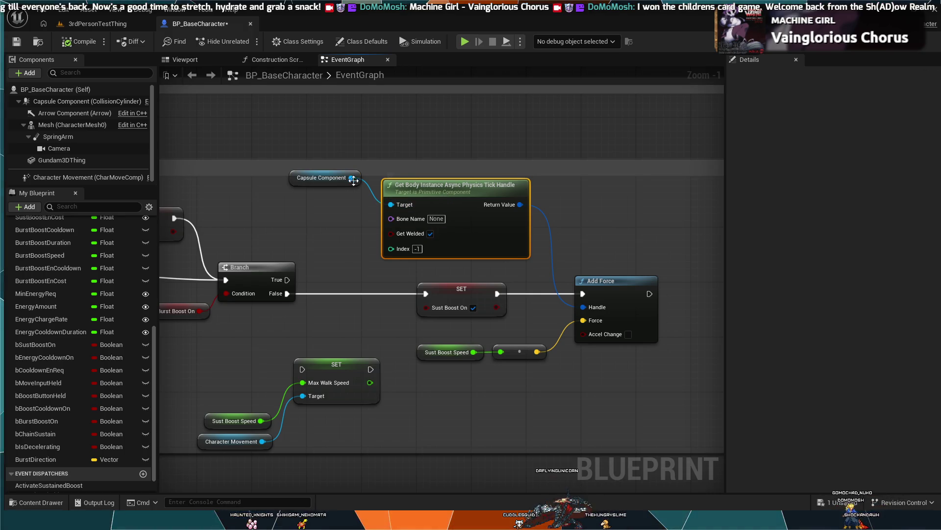
{"action": "left_click", "coordinate": [444, 196]}
{"action": "key", "text": "Delete"}
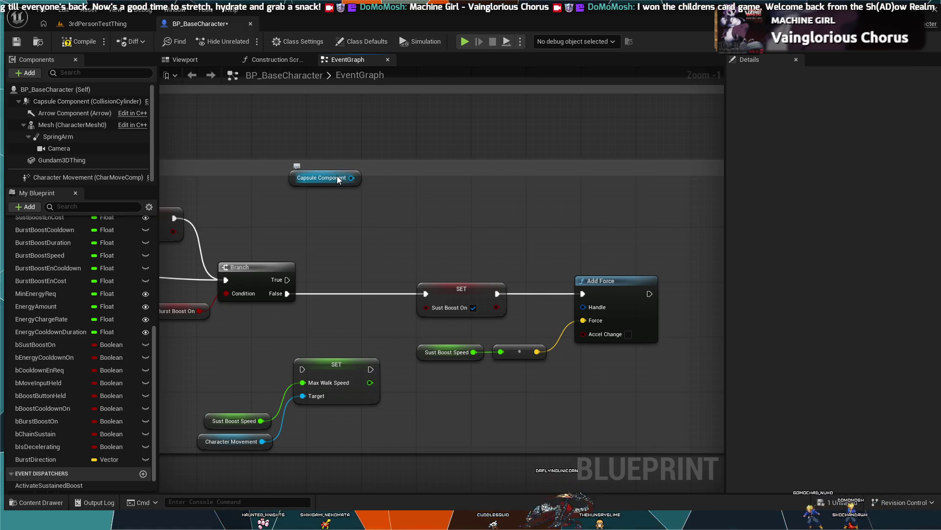
{"action": "left_click", "coordinate": [334, 172]}
{"action": "key", "text": "Delete"}
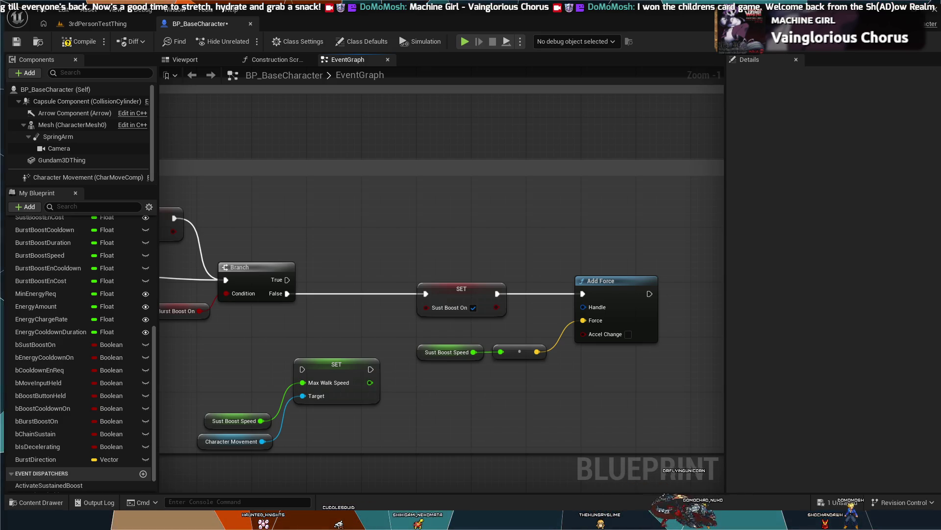
{"action": "mouse_move", "coordinate": [578, 261]}
{"action": "left_mouse_down"}
{"action": "mouse_move", "coordinate": [458, 214]}
{"action": "mouse_move", "coordinate": [538, 199]}
{"action": "left_mouse_up"}
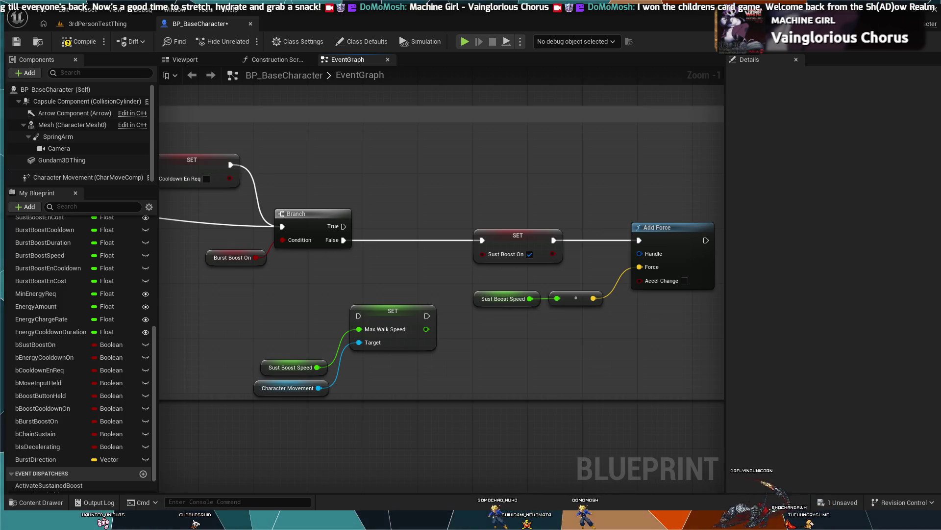
{"action": "left_click", "coordinate": [660, 255]}
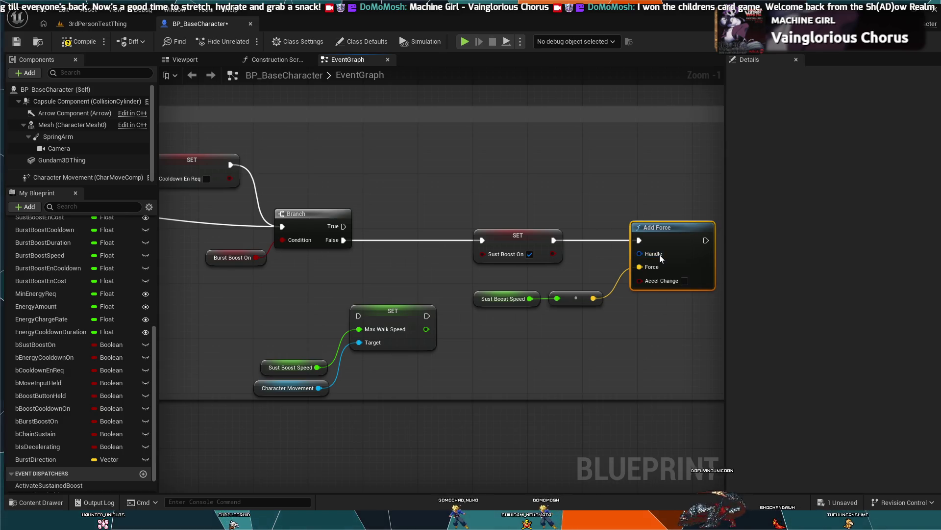
Try promoting Add Force's Handle to a variable, undo it, then delete Add Force
{"action": "right_click", "coordinate": [639, 254]}
{"action": "left_click", "coordinate": [666, 274]}
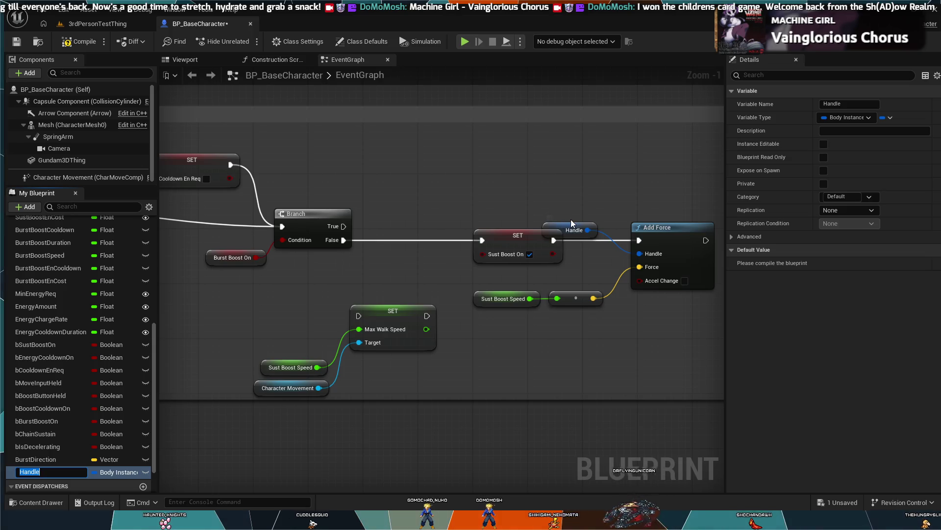
{"action": "key", "text": "ctrl+z"}
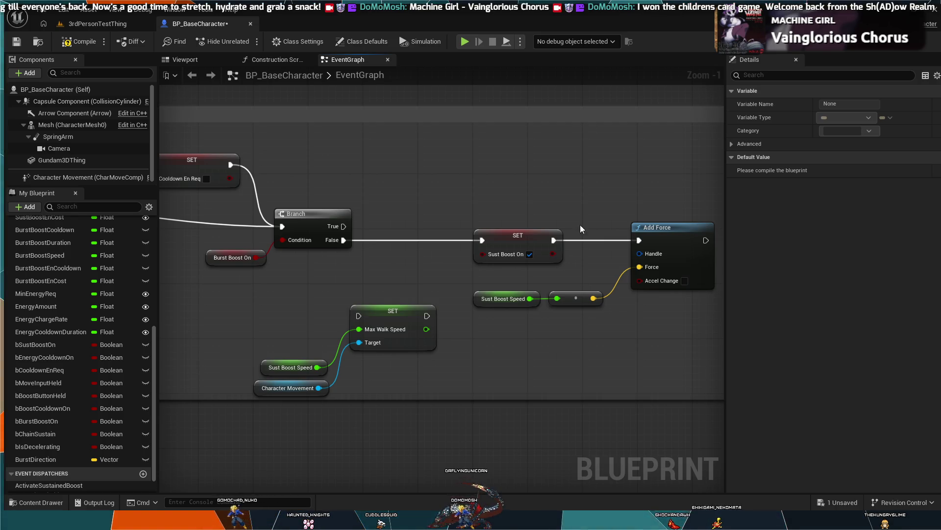
{"action": "left_click", "coordinate": [661, 226]}
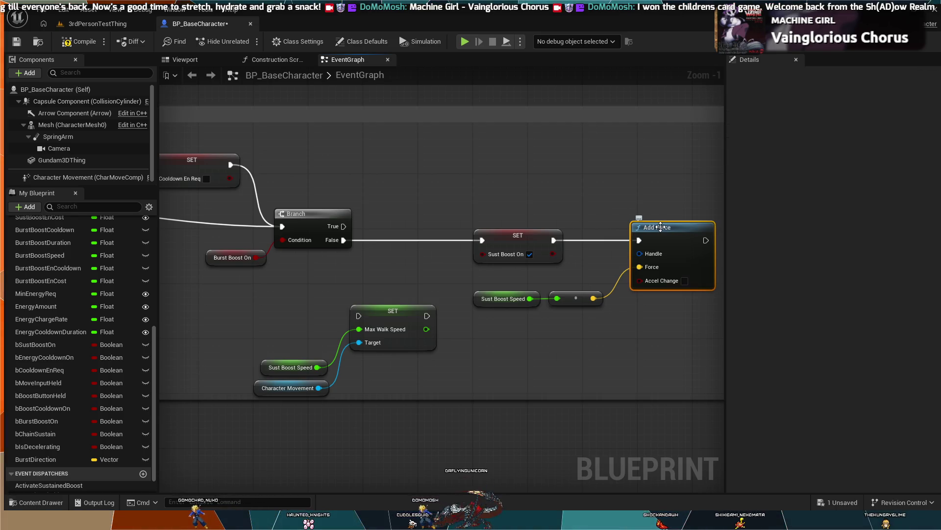
{"action": "key", "text": "Delete"}
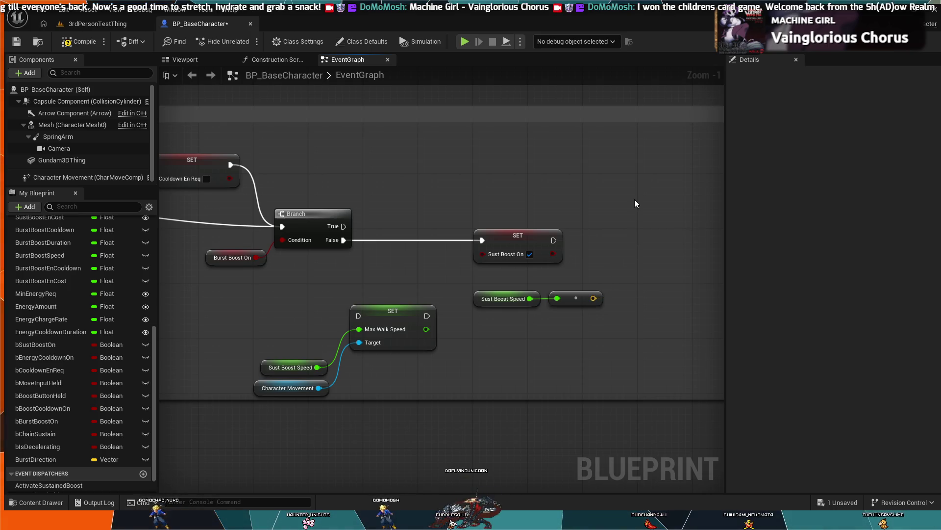
After the Sust Boost On SET, add Character Movement's Add Impulse, with Impulse fed by Sust Boost Speed
{"action": "left_click_drag", "start_coordinate": [557, 242], "coordinate": [595, 249]}
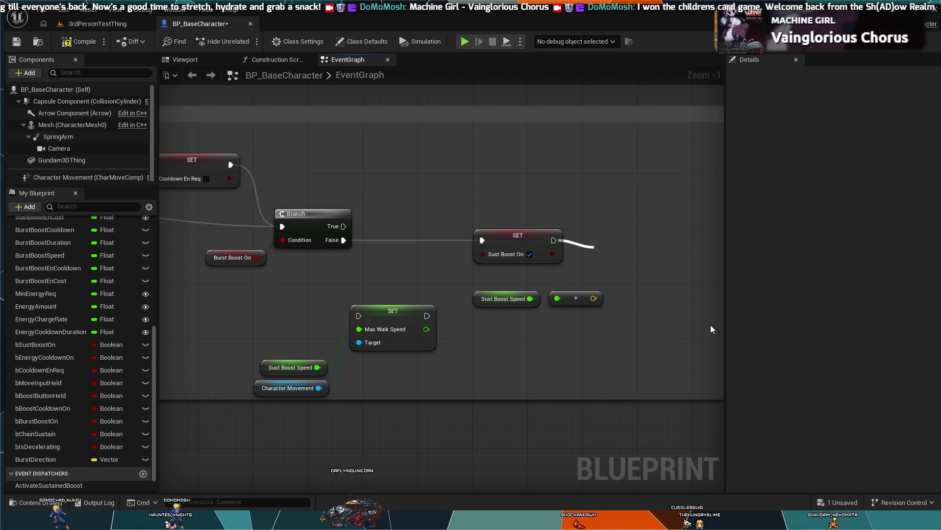
{"action": "left_click", "coordinate": [672, 273]}
{"action": "left_click_drag", "start_coordinate": [659, 248], "coordinate": [655, 193]}
{"action": "mouse_move", "coordinate": [594, 299]}
{"action": "left_mouse_down"}
{"action": "mouse_move", "coordinate": [586, 257]}
{"action": "mouse_move", "coordinate": [598, 244]}
{"action": "left_mouse_up"}
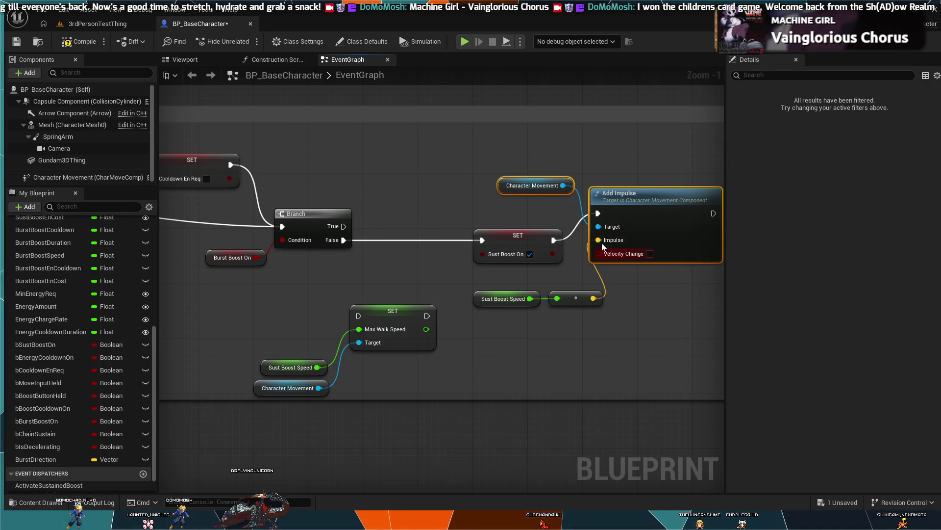
{"action": "scroll", "coordinate": [427, 269], "scroll_direction": "down", "scroll_amount": 2}
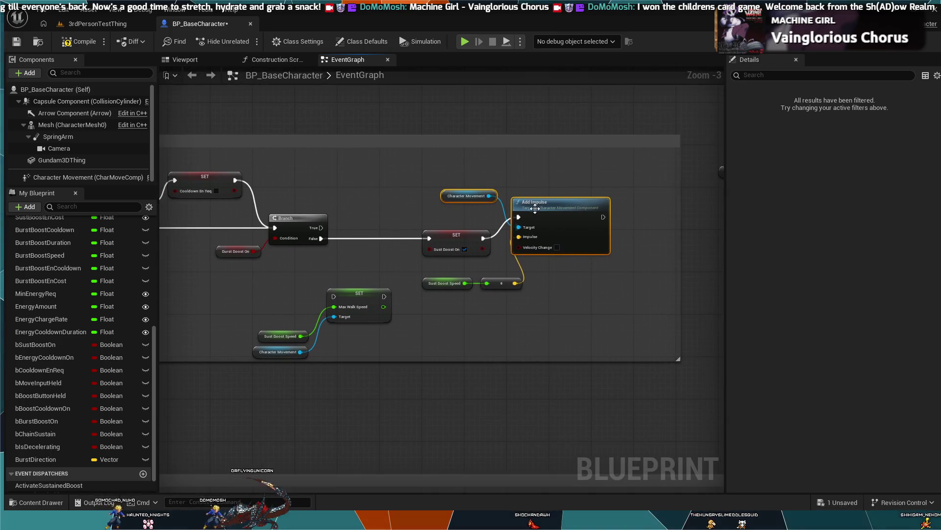
{"action": "mouse_move", "coordinate": [580, 219]}
{"action": "left_mouse_down"}
{"action": "mouse_move", "coordinate": [576, 233]}
{"action": "mouse_move", "coordinate": [576, 226]}
{"action": "left_mouse_up"}
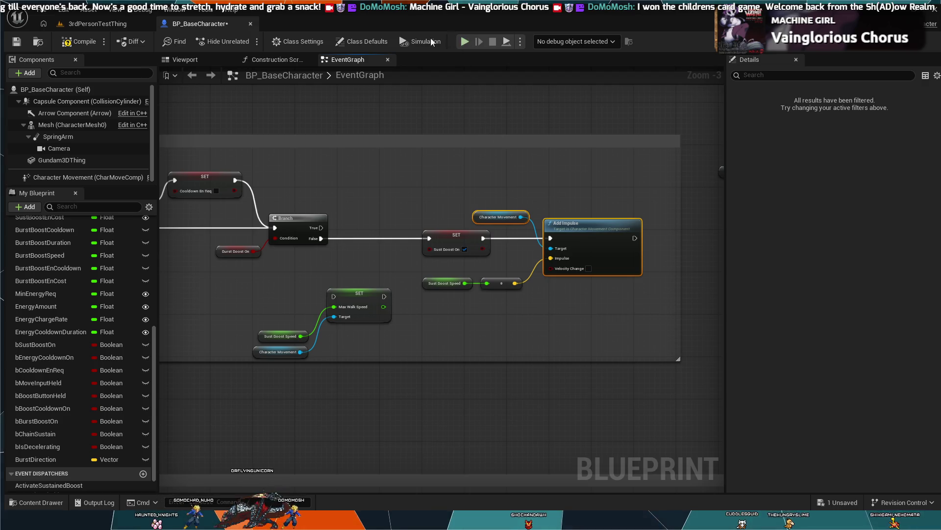
{"action": "left_click", "coordinate": [98, 24]}
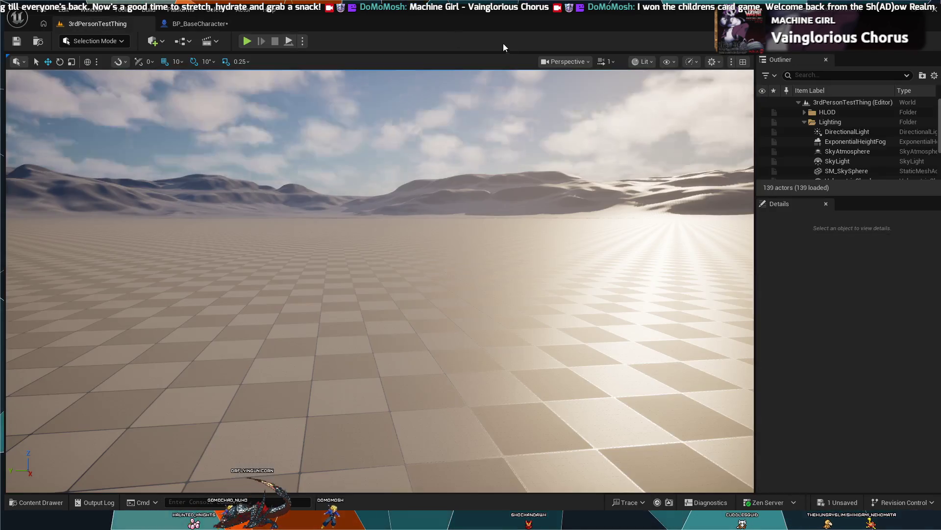
Play-test the level briefly, then return to the BP_BaseCharacter event graph
{"action": "key", "text": "alt+p"}
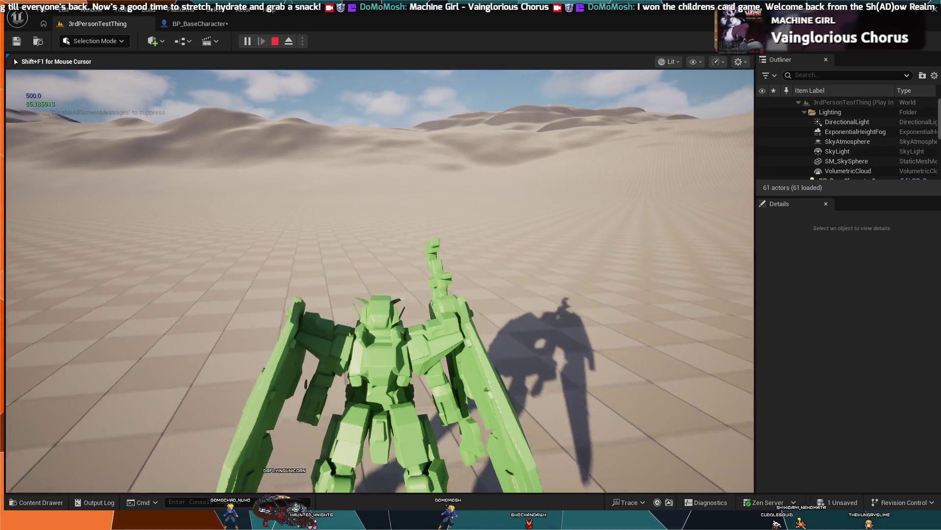
{"action": "key", "text": "Escape"}
{"action": "left_click", "coordinate": [200, 24]}
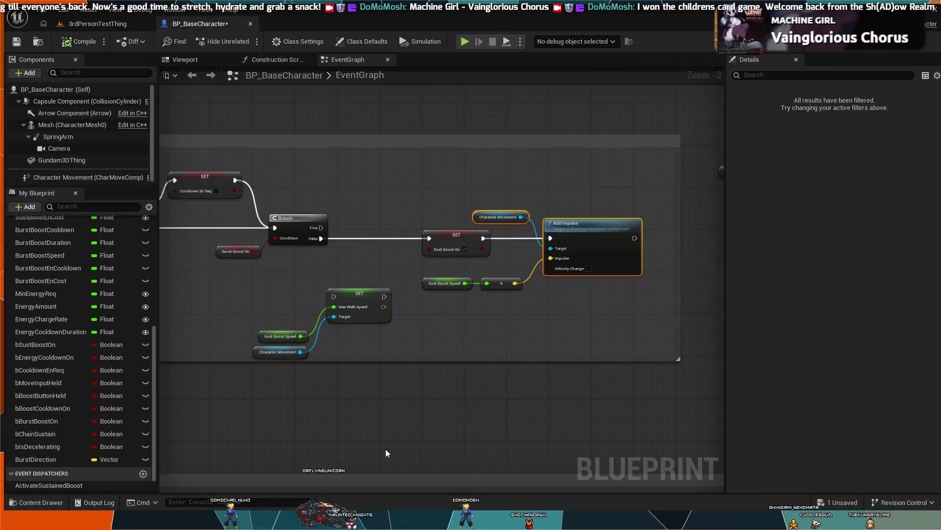
{"action": "scroll", "coordinate": [549, 339], "scroll_direction": "up", "scroll_amount": 3}
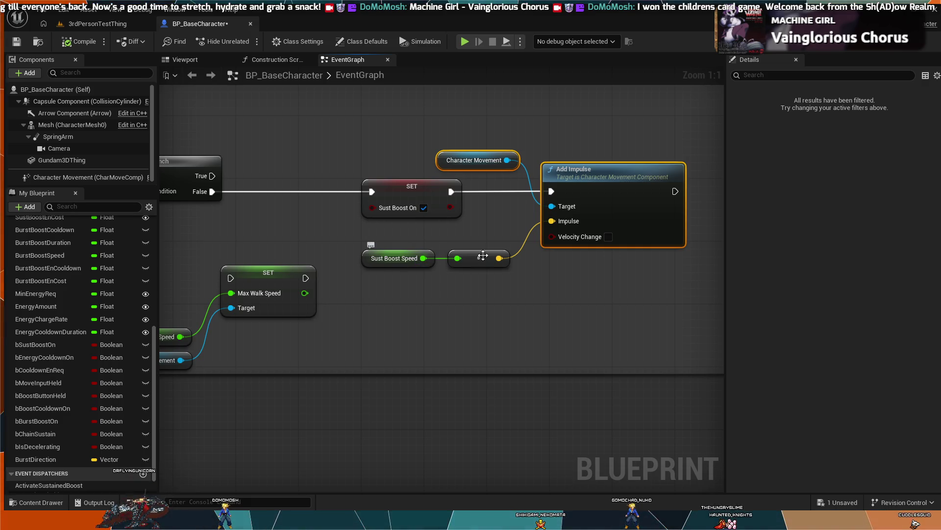
Tick Velocity Change on Add Impulse and play-test, boosting the mech into flight with Space
{"action": "left_click", "coordinate": [608, 237]}
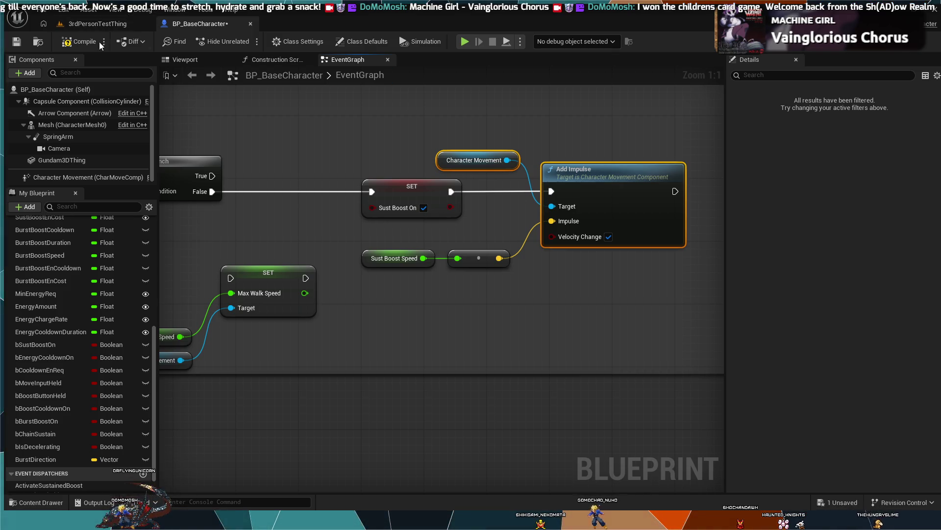
{"action": "left_click", "coordinate": [89, 29]}
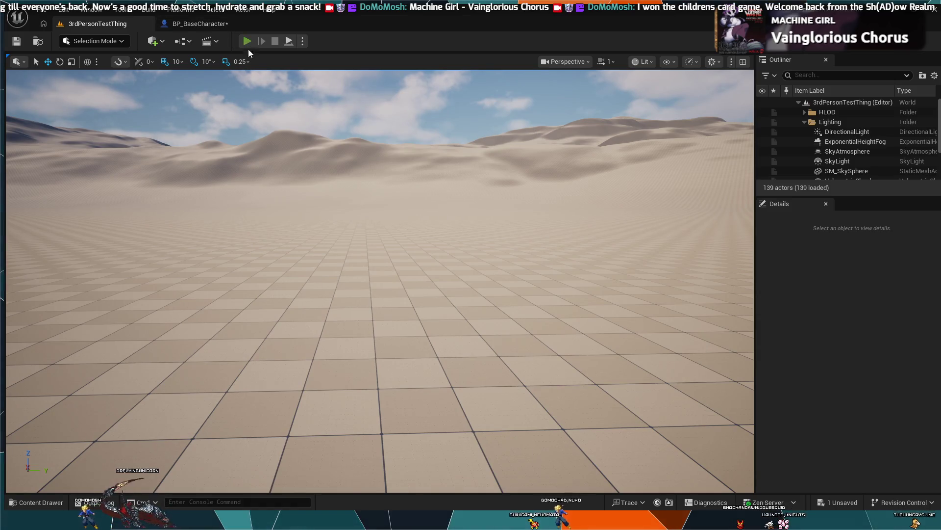
{"action": "left_click", "coordinate": [248, 42]}
{"action": "left_click", "coordinate": [200, 24]}
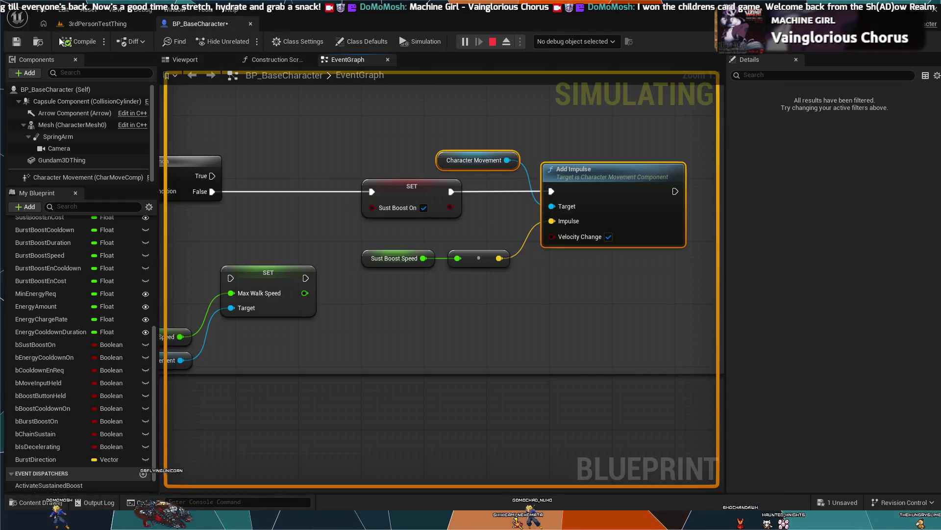
{"action": "left_click", "coordinate": [88, 23]}
{"action": "key", "text": "space"}
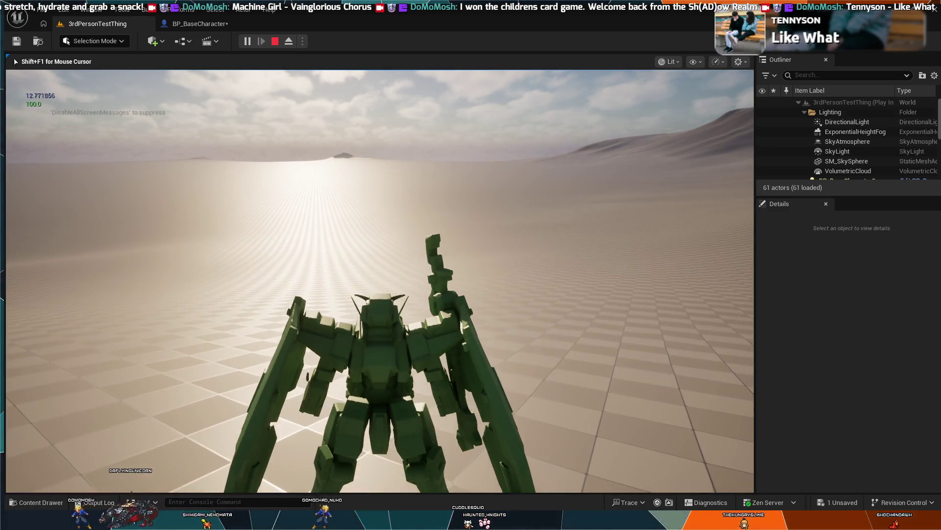
{"action": "key", "text": "Escape"}
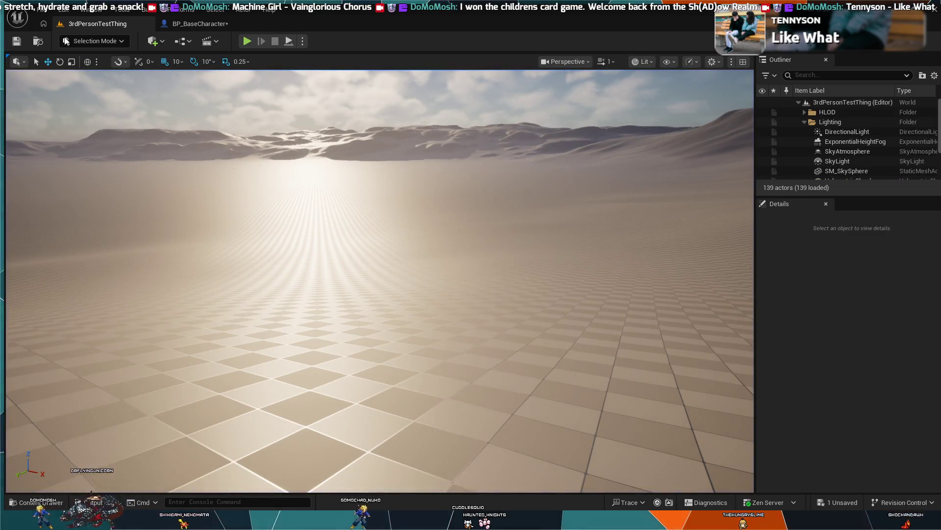
{"action": "left_click", "coordinate": [208, 25]}
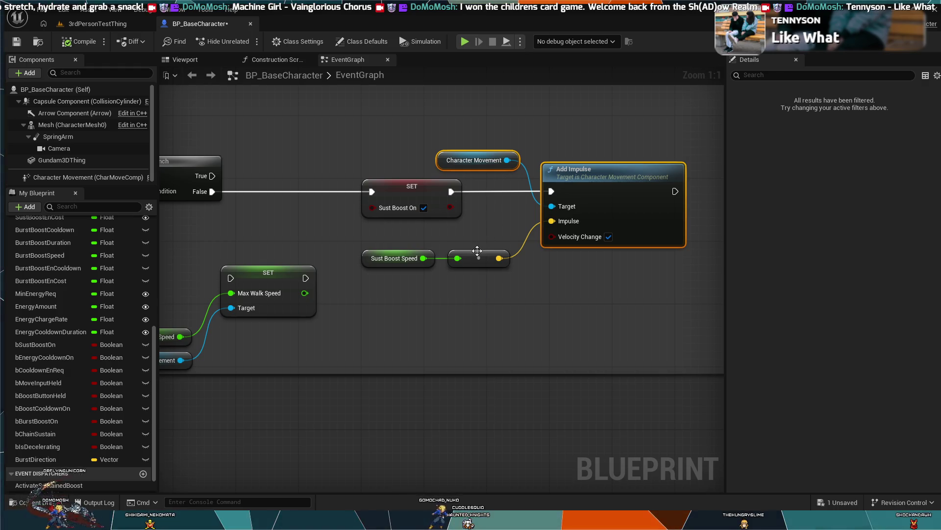
Undo and redo to restore the impulse nodes with Velocity Change unticked
{"action": "left_click_drag", "start_coordinate": [450, 286], "coordinate": [497, 293]}
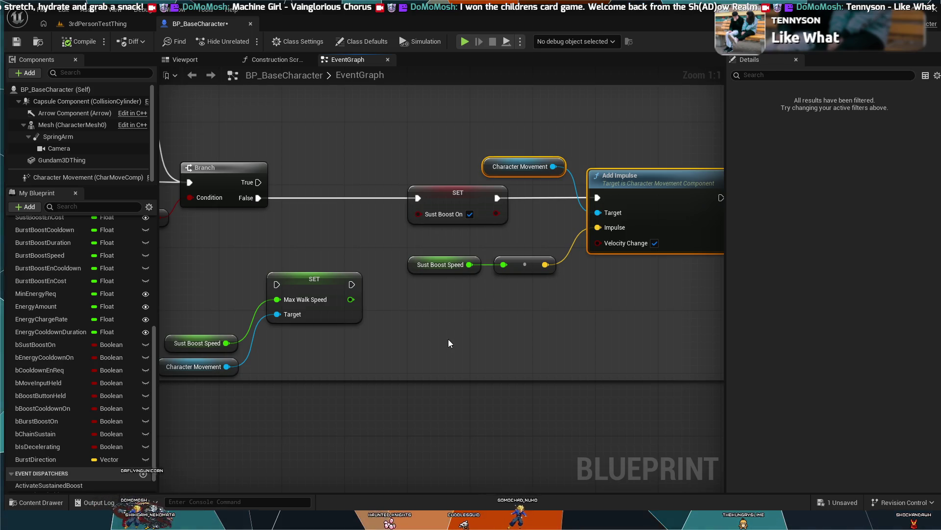
{"action": "key", "text": "ctrl+z"}
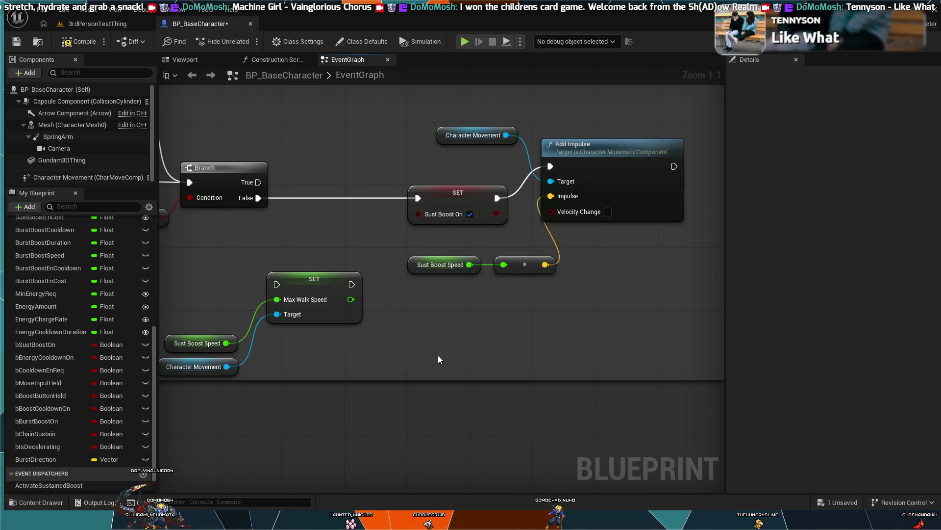
{"action": "key", "text": "ctrl+z"}
{"action": "key", "text": "ctrl+z"}
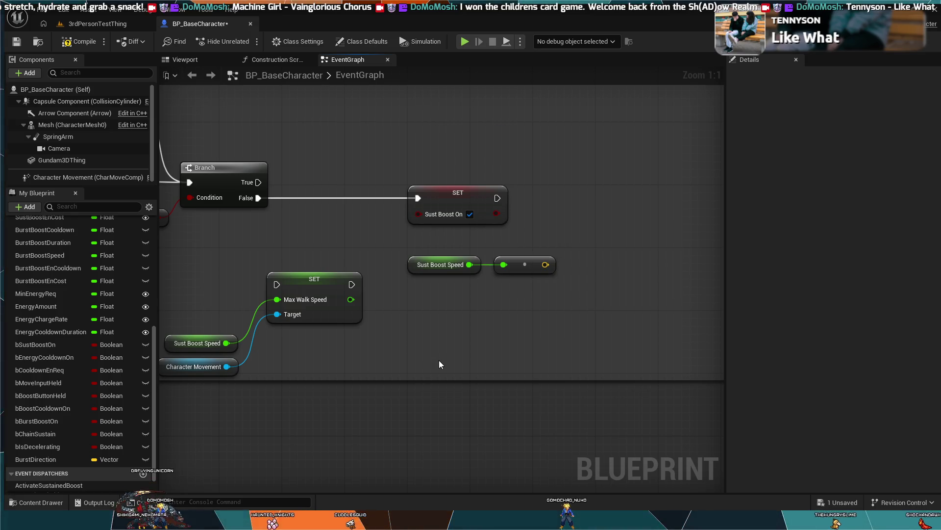
{"action": "key", "text": "ctrl+y"}
{"action": "key", "text": "ctrl+y"}
{"action": "key", "text": "ctrl+y"}
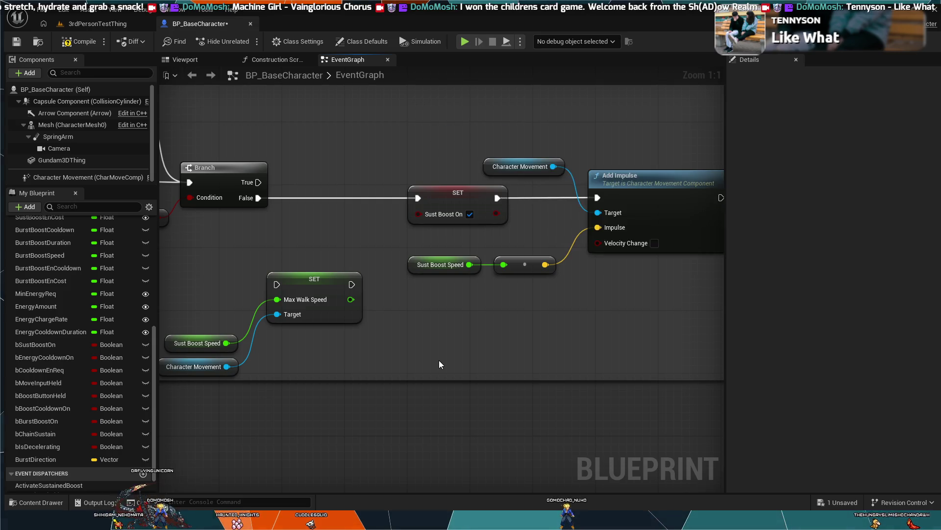
In the burst boost logic, select the Normalize and Get Last Movement Input Vector nodes
{"action": "scroll", "coordinate": [464, 349], "scroll_direction": "down", "scroll_amount": 4}
{"action": "mouse_move", "coordinate": [672, 461]}
{"action": "left_mouse_down"}
{"action": "mouse_move", "coordinate": [638, 343]}
{"action": "mouse_move", "coordinate": [584, 409]}
{"action": "mouse_move", "coordinate": [491, 402]}
{"action": "left_mouse_up"}
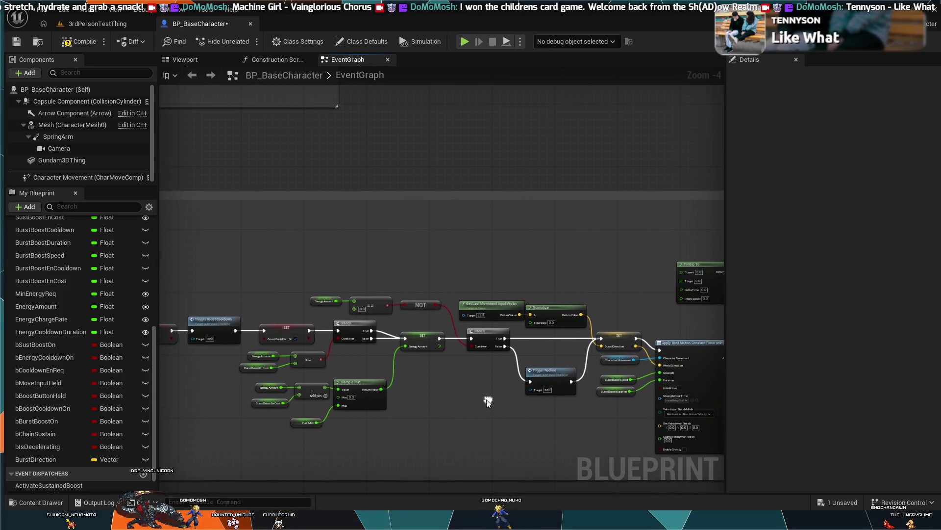
{"action": "scroll", "coordinate": [572, 263], "scroll_direction": "up", "scroll_amount": 3}
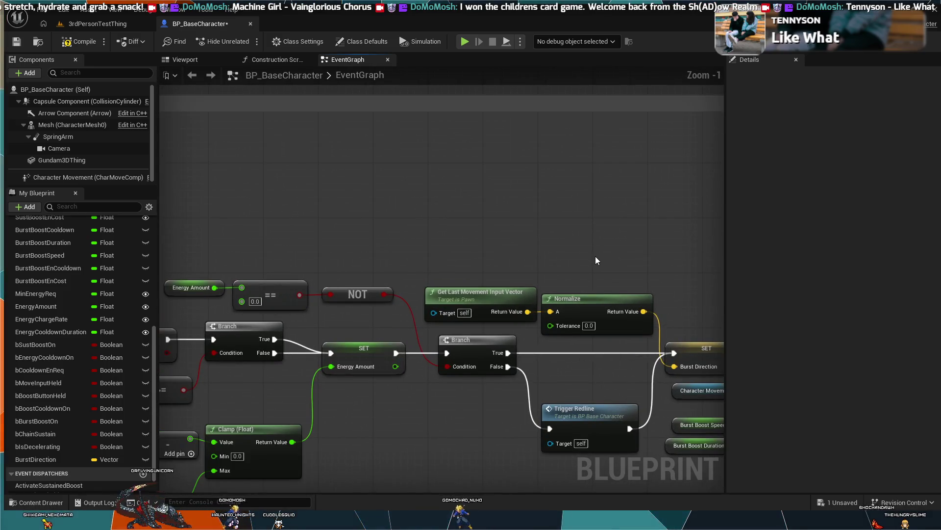
{"action": "left_click_drag", "start_coordinate": [595, 256], "coordinate": [480, 265]}
{"action": "left_click", "coordinate": [477, 307]}
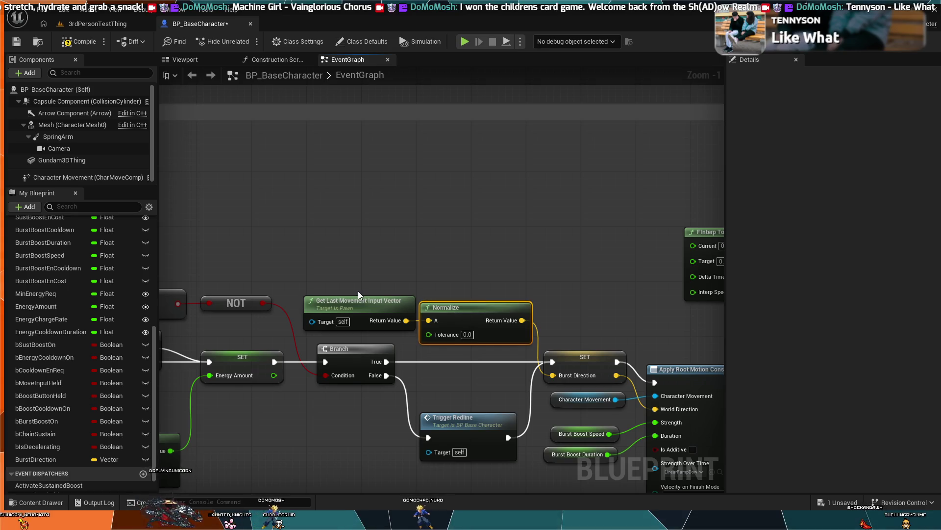
{"action": "left_click", "coordinate": [385, 297], "text": "ctrl"}
{"action": "scroll", "coordinate": [385, 297], "scroll_direction": "down", "scroll_amount": 3}
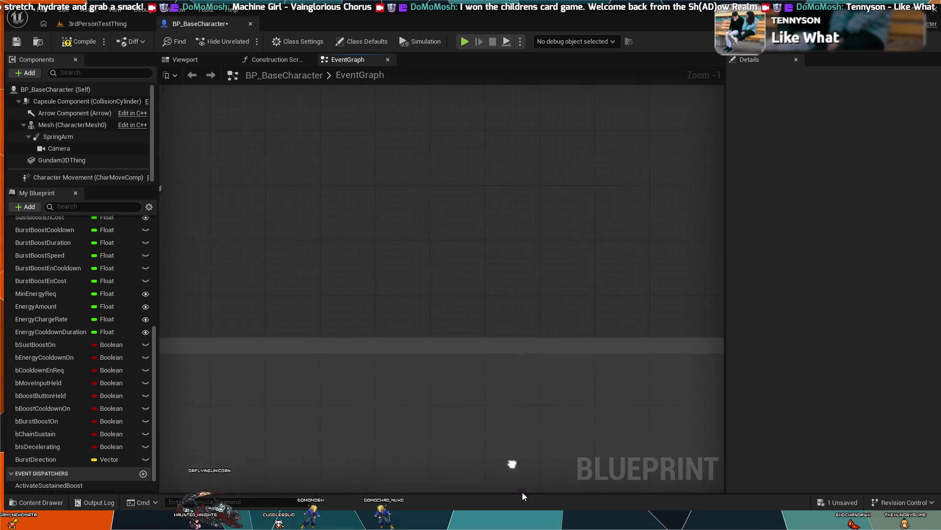
{"action": "left_click_drag", "start_coordinate": [449, 374], "coordinate": [490, 490]}
{"action": "mouse_move", "coordinate": [316, 420]}
{"action": "left_mouse_down"}
{"action": "mouse_move", "coordinate": [455, 322]}
{"action": "mouse_move", "coordinate": [485, 274]}
{"action": "left_mouse_up"}
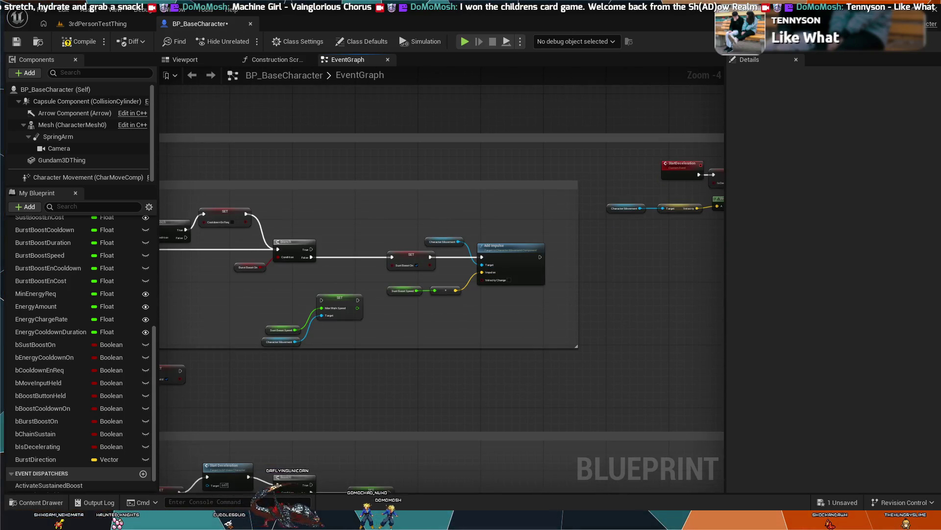
Paste Get Last Movement Input Vector and Normalize above Add Impulse, then detach Sust Boost Speed from the multiply
{"action": "left_click_drag", "start_coordinate": [447, 225], "coordinate": [469, 237]}
{"action": "scroll", "coordinate": [463, 254], "scroll_direction": "up", "scroll_amount": 2}
{"action": "left_click_drag", "start_coordinate": [540, 237], "coordinate": [393, 297]}
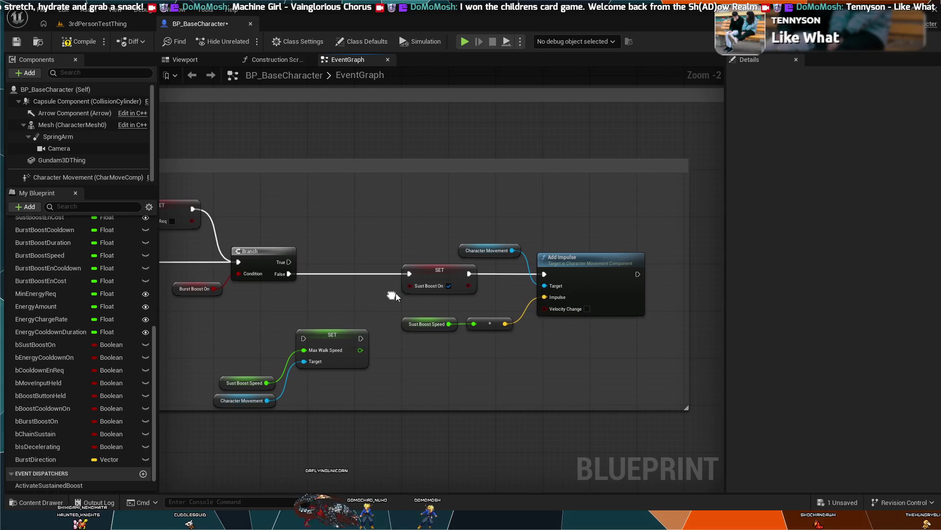
{"action": "key", "text": "ctrl+v"}
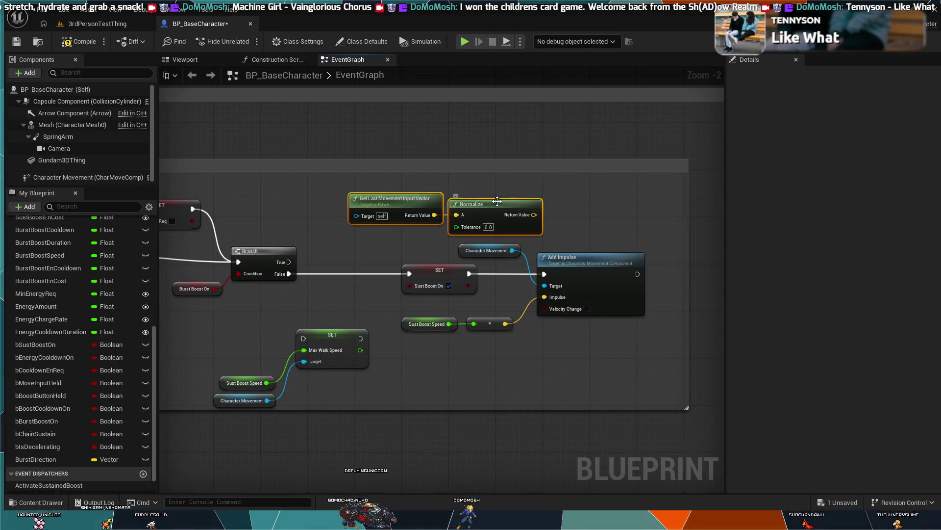
{"action": "left_click_drag", "start_coordinate": [495, 179], "coordinate": [384, 202]}
{"action": "left_click_drag", "start_coordinate": [462, 203], "coordinate": [444, 197]}
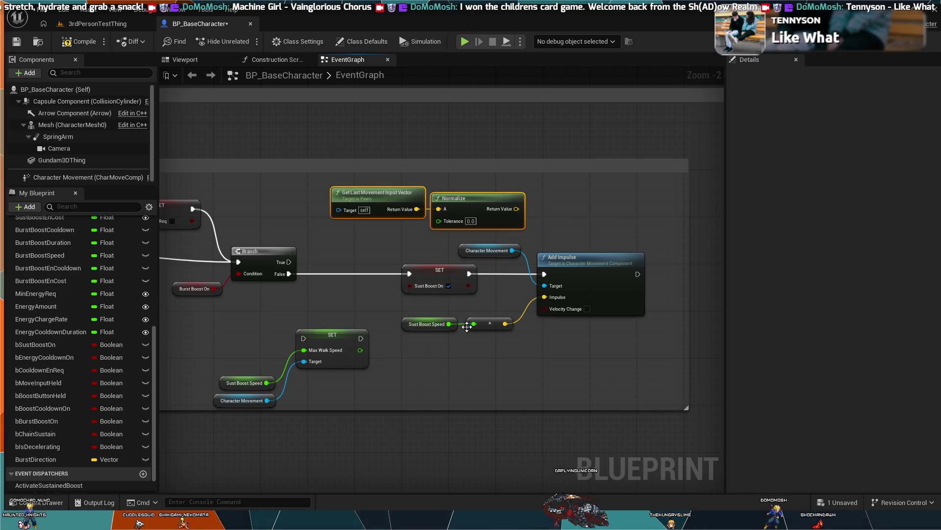
{"action": "left_click", "coordinate": [416, 372]}
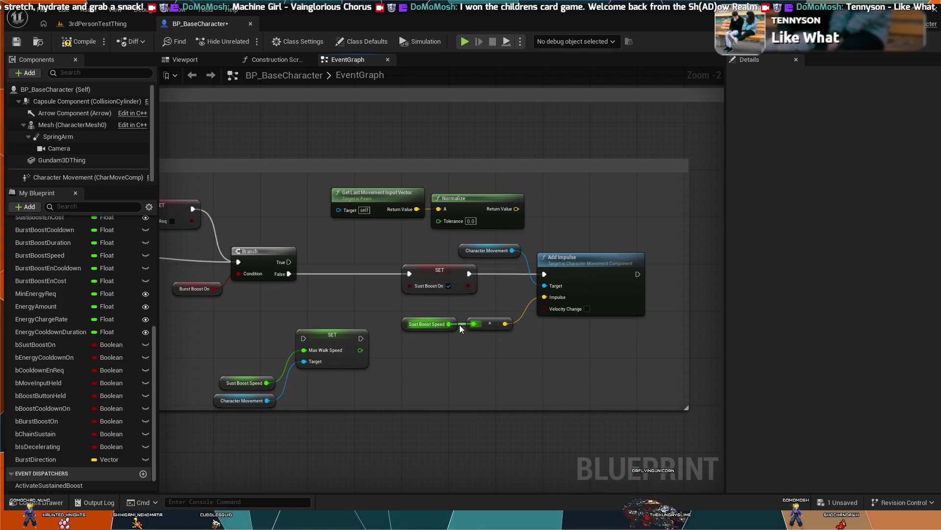
{"action": "mouse_move", "coordinate": [474, 324]}
{"action": "left_mouse_down"}
{"action": "mouse_move", "coordinate": [388, 243]}
{"action": "mouse_move", "coordinate": [439, 221]}
{"action": "left_mouse_up"}
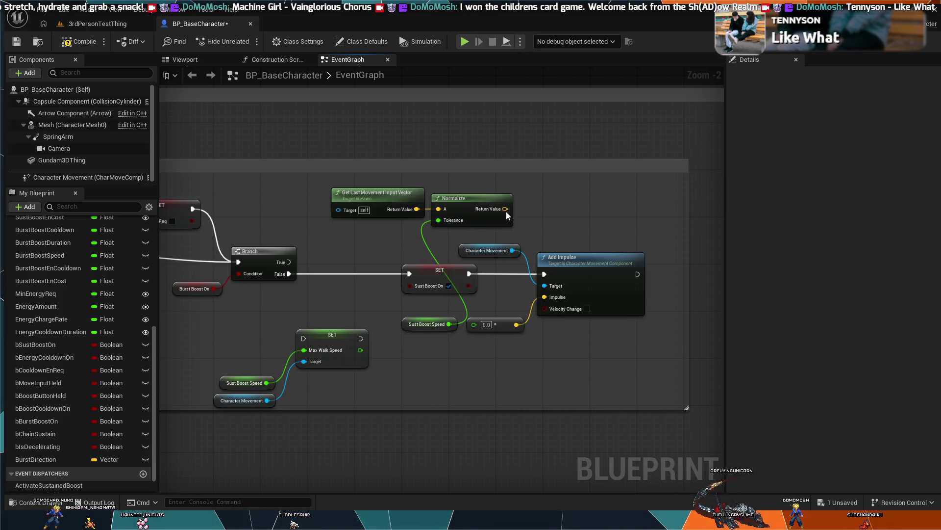
Wire Normalize's Return Value into Add Impulse's Impulse, test with Simulate, undo, then reconnect it
{"action": "mouse_move", "coordinate": [507, 210]}
{"action": "left_mouse_down"}
{"action": "mouse_move", "coordinate": [553, 311]}
{"action": "mouse_move", "coordinate": [545, 297]}
{"action": "left_mouse_up"}
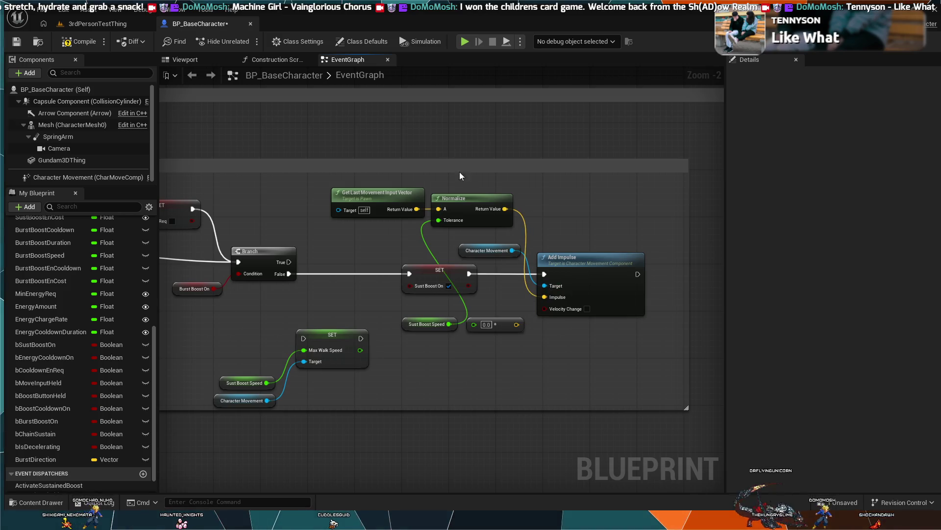
{"action": "left_click", "coordinate": [465, 41]}
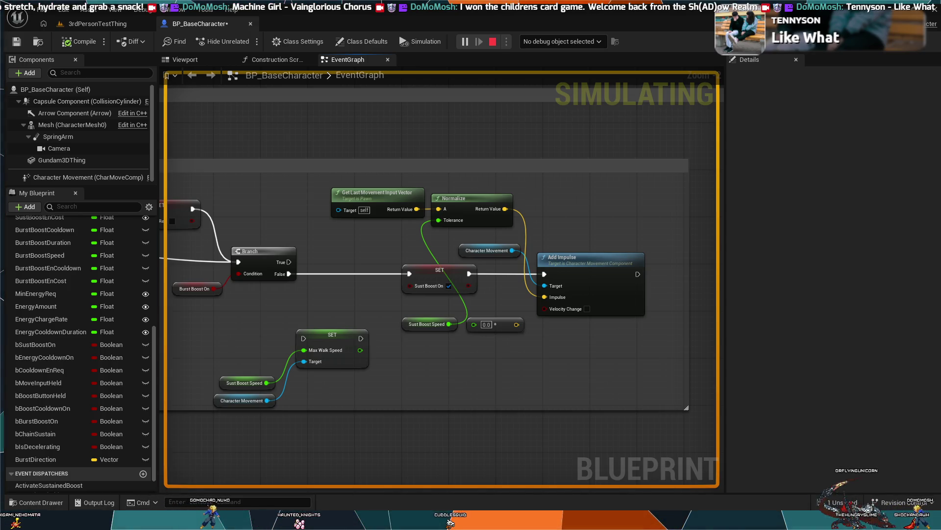
{"action": "key", "text": "Escape"}
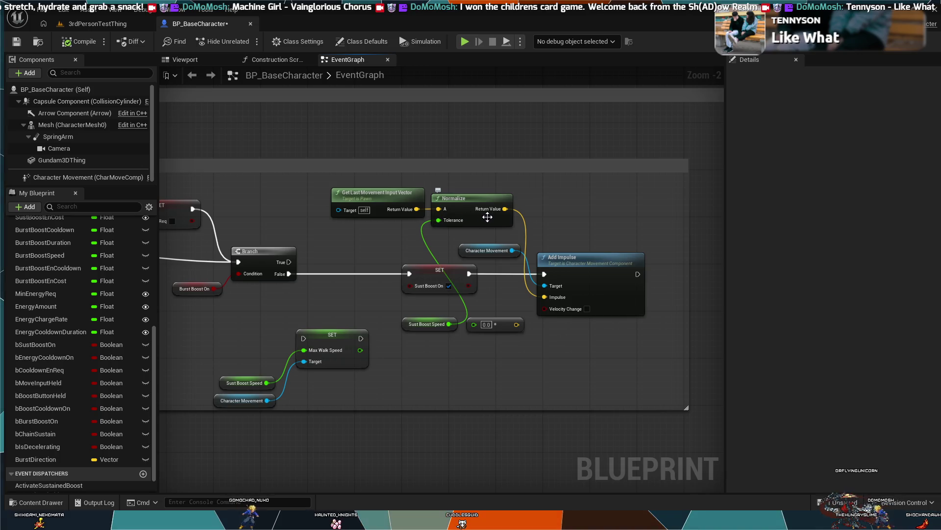
{"action": "key", "text": "ctrl+z"}
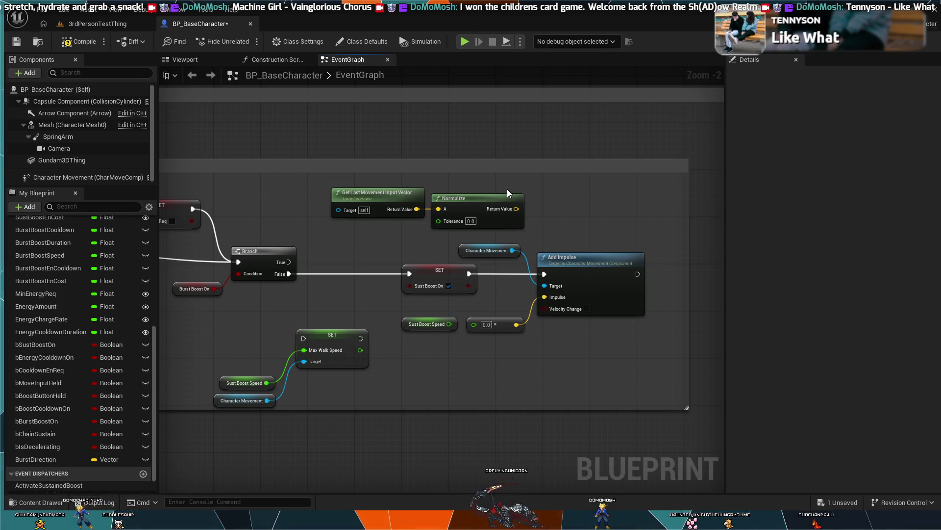
{"action": "left_click_drag", "start_coordinate": [516, 209], "coordinate": [544, 297]}
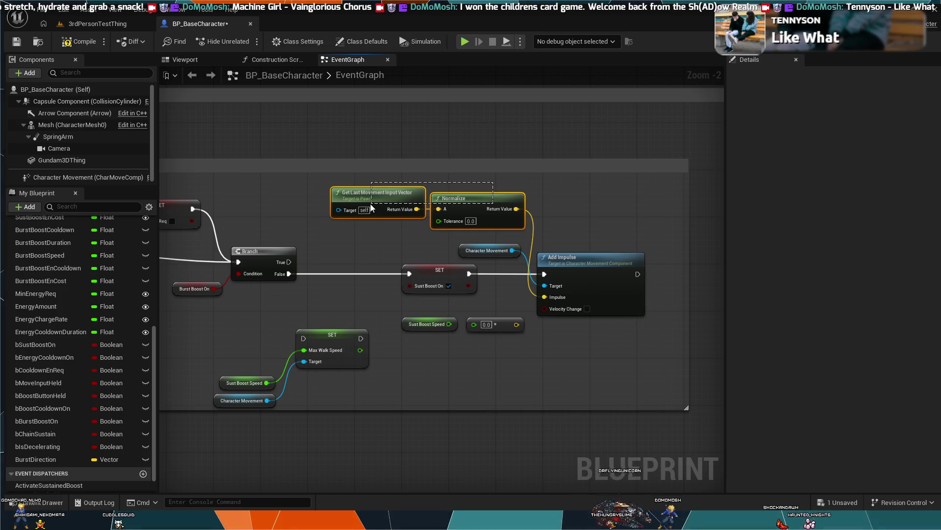
Undo the wiring so Sust Boost Speed feeds Impulse through the multiply again
{"action": "left_click", "coordinate": [511, 180]}
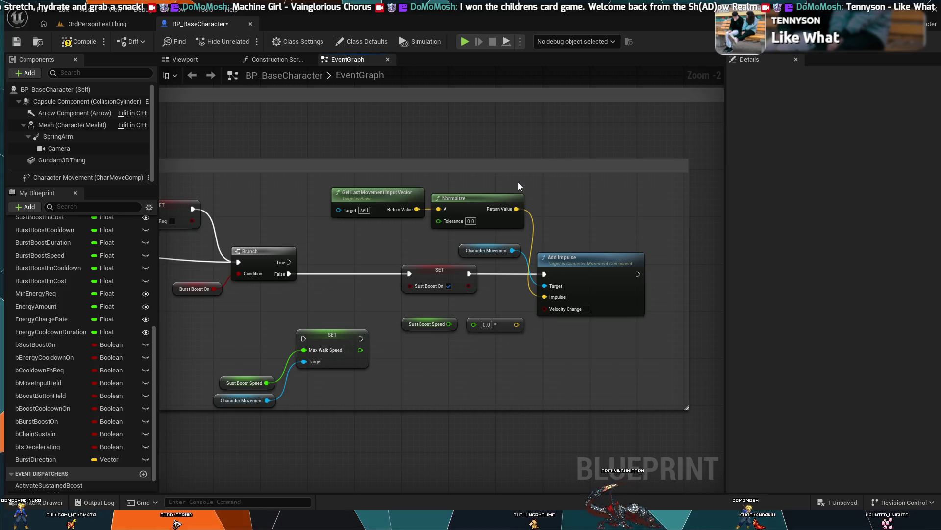
{"action": "key", "text": "ctrl+z"}
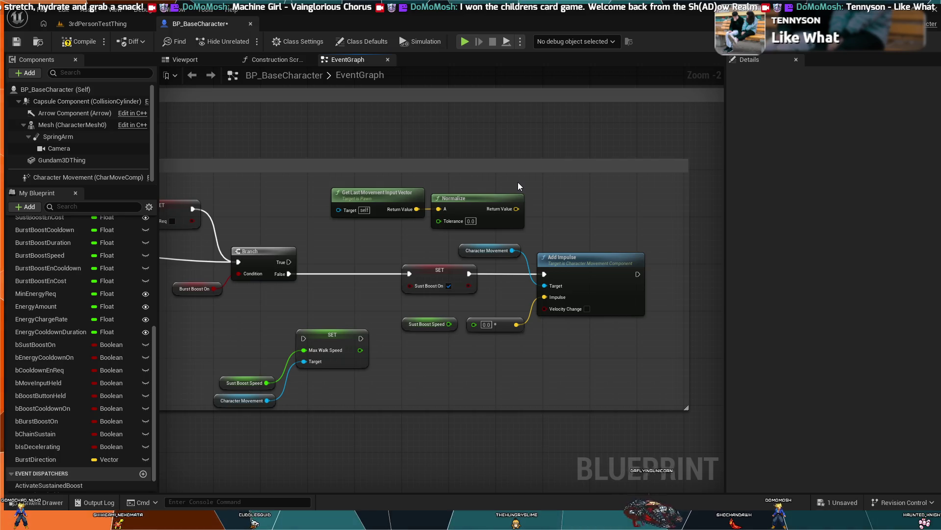
{"action": "key", "text": "ctrl+z"}
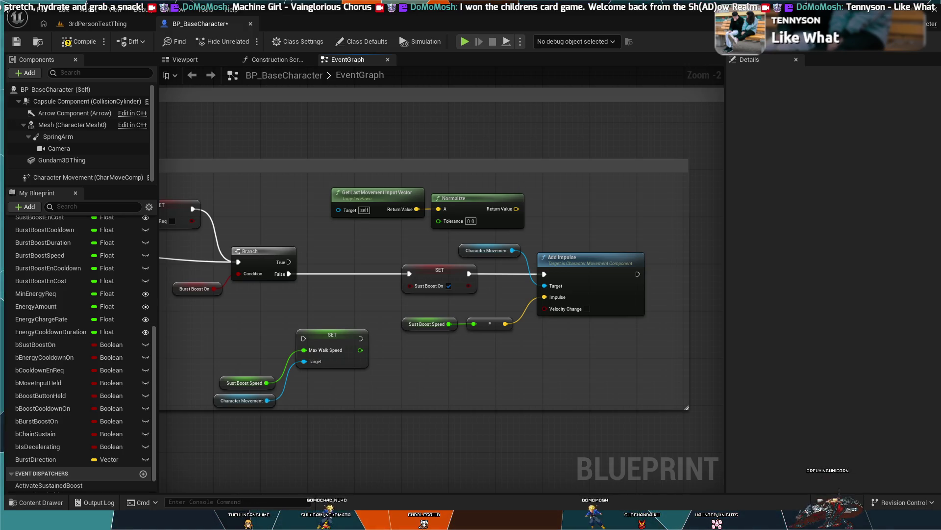
Move the Sust Boost On SET node left and the Character Movement getter down beside Add Impulse
{"action": "left_click_drag", "start_coordinate": [434, 269], "coordinate": [387, 270]}
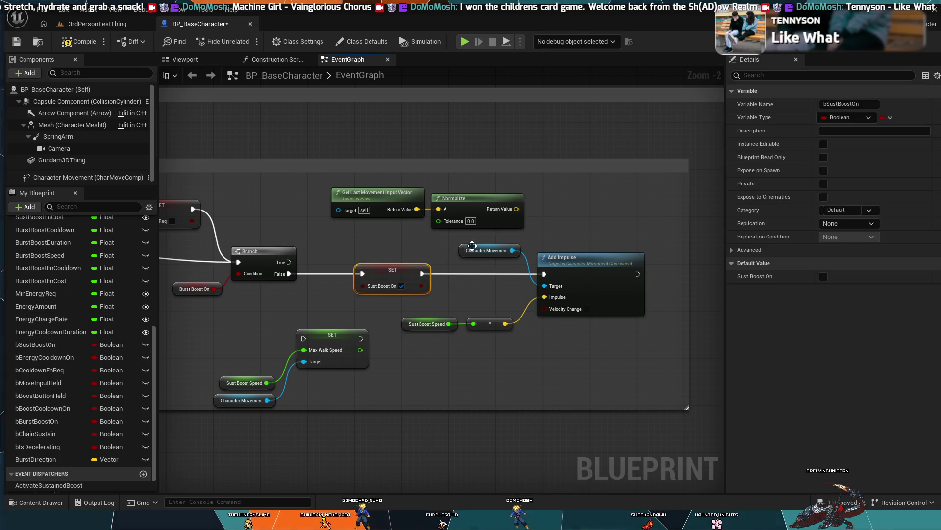
{"action": "left_click_drag", "start_coordinate": [471, 255], "coordinate": [471, 281]}
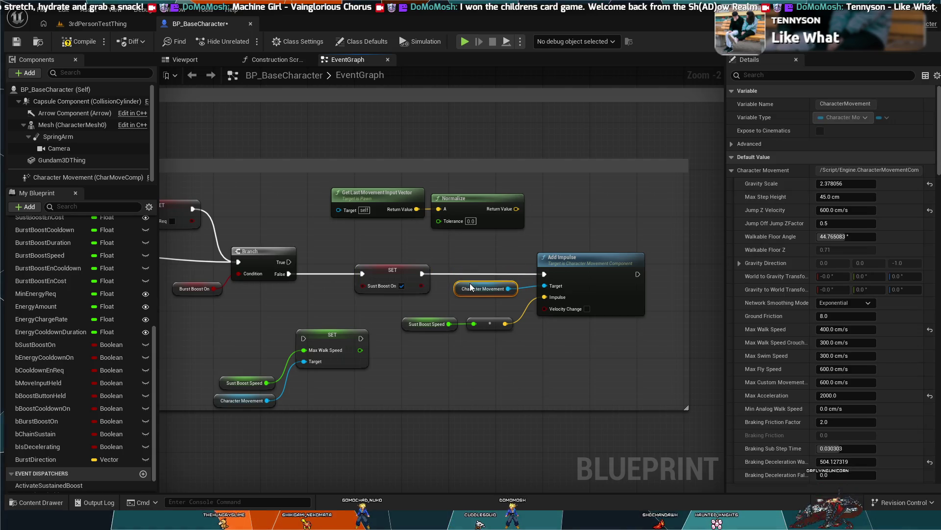
{"action": "left_click", "coordinate": [444, 374]}
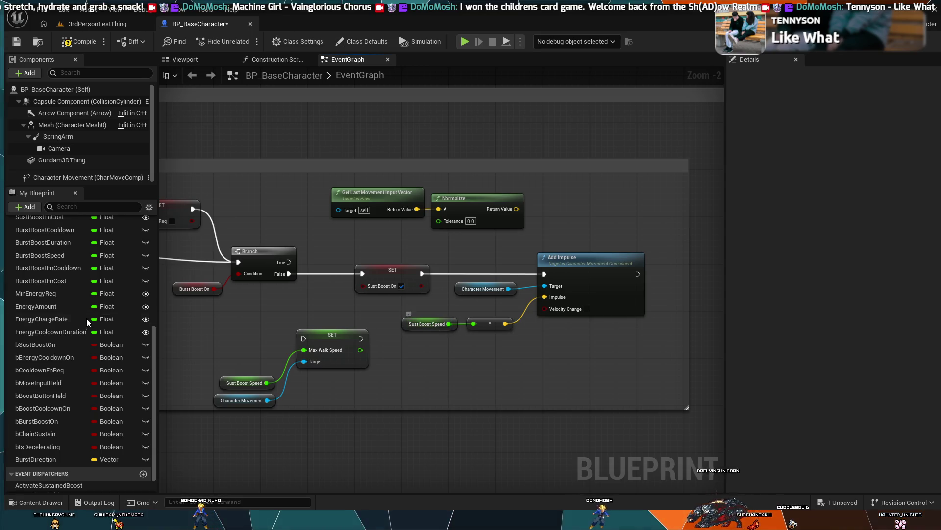
{"action": "scroll", "coordinate": [30, 301], "scroll_direction": "up", "scroll_amount": 2}
{"action": "scroll", "coordinate": [35, 342], "scroll_direction": "up", "scroll_amount": 5}
Change SustBoostSpeed's default value from 2000 to 20000 in its Details
{"action": "left_click", "coordinate": [43, 304]}
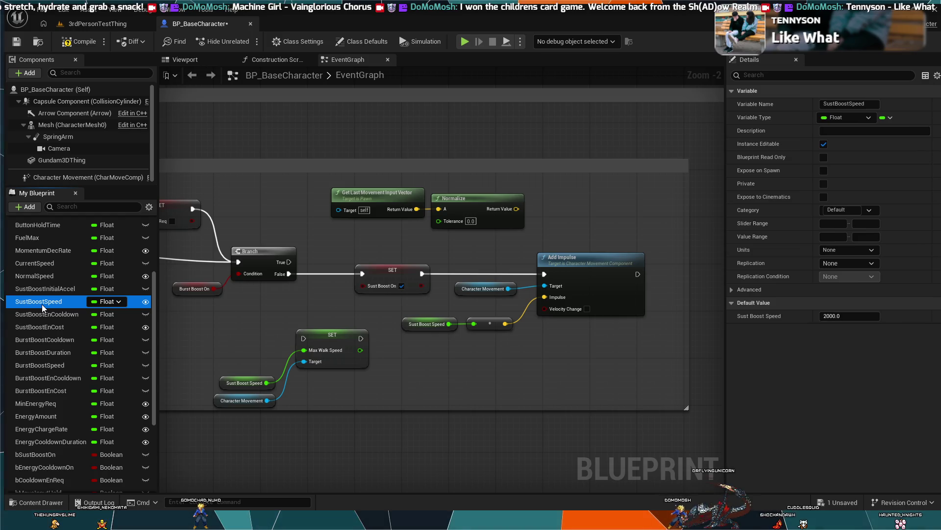
{"action": "left_click", "coordinate": [861, 316]}
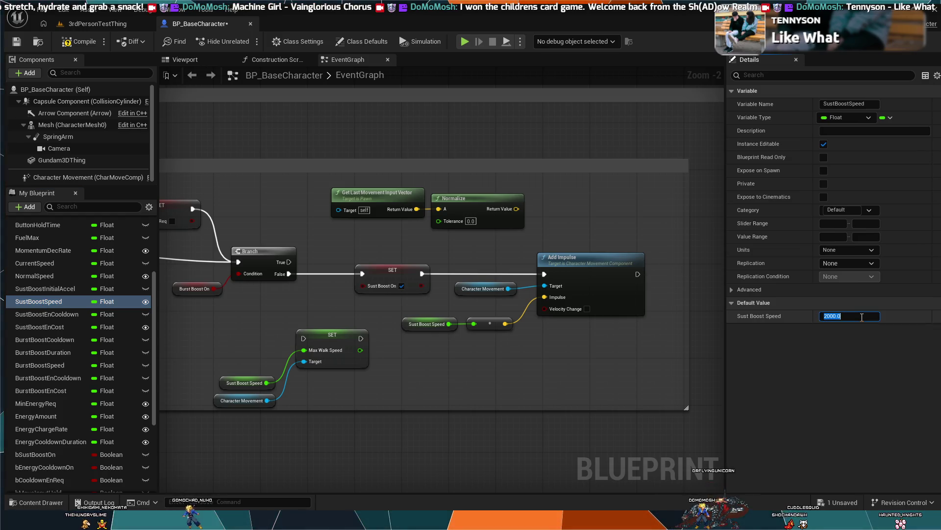
{"action": "left_click", "coordinate": [502, 349]}
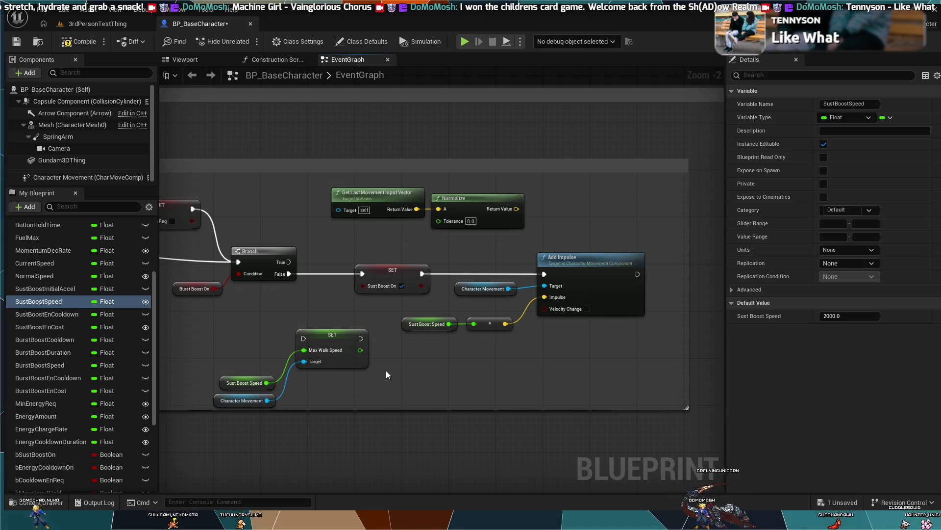
{"action": "left_click", "coordinate": [851, 316]}
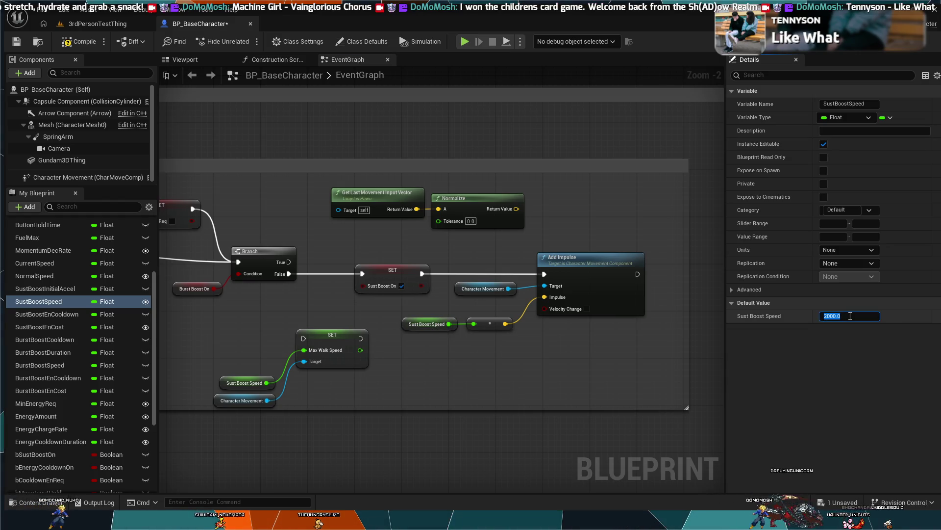
{"action": "type", "text": "2000"}
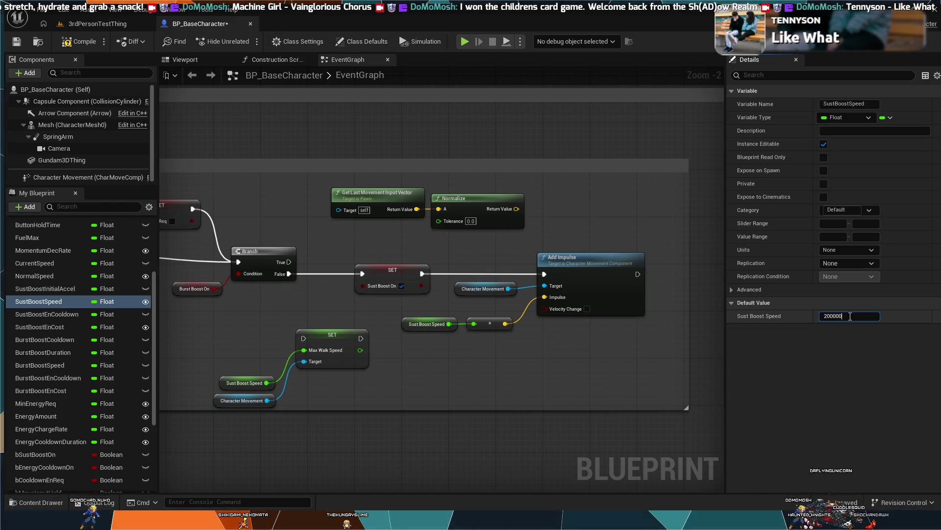
{"action": "key", "text": "Return"}
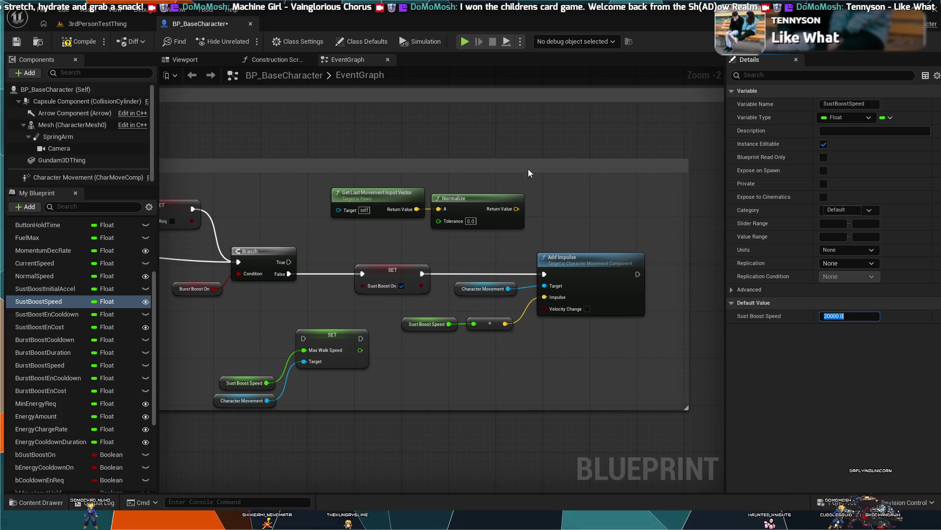
{"action": "left_click", "coordinate": [100, 23]}
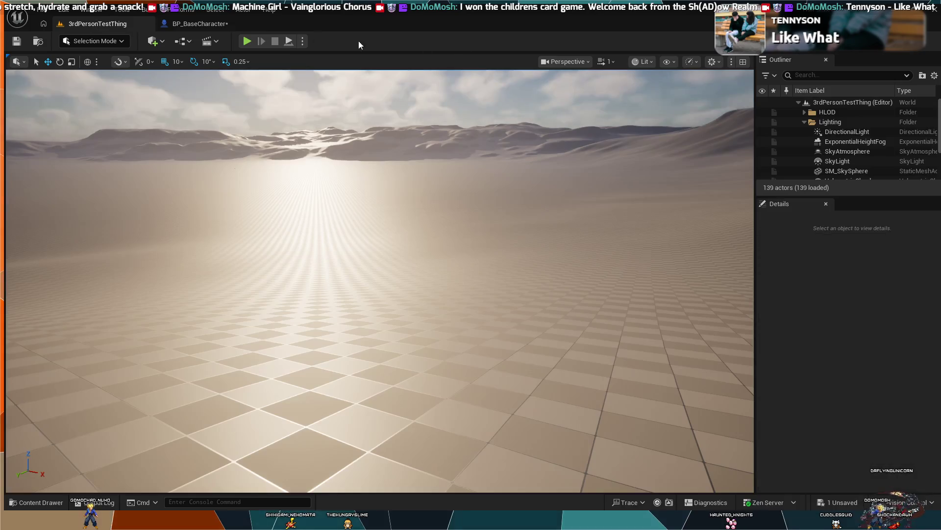
{"action": "left_click", "coordinate": [247, 41]}
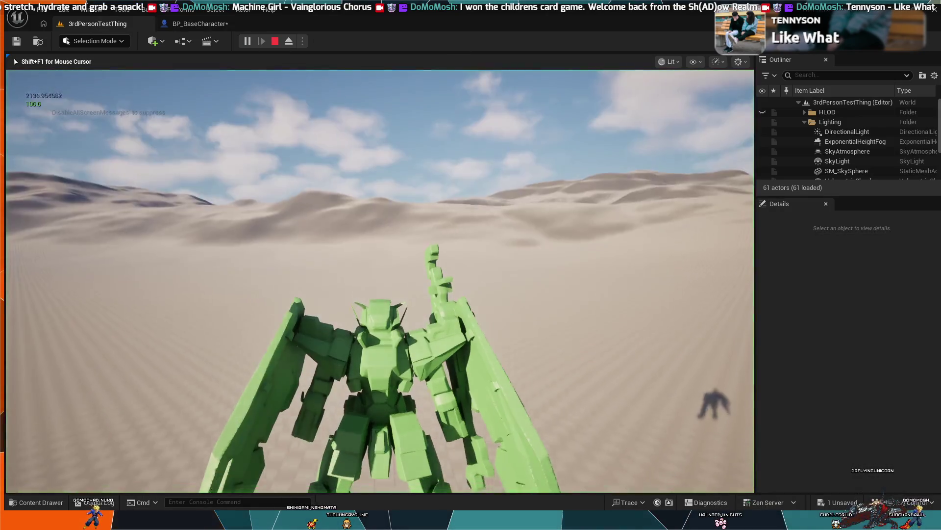
{"action": "key", "text": "w"}
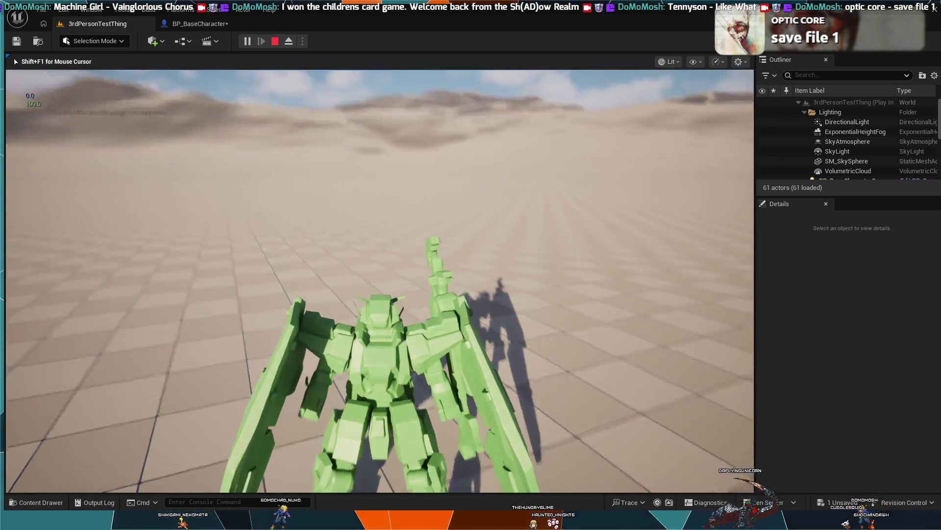
{"action": "key", "text": "Escape"}
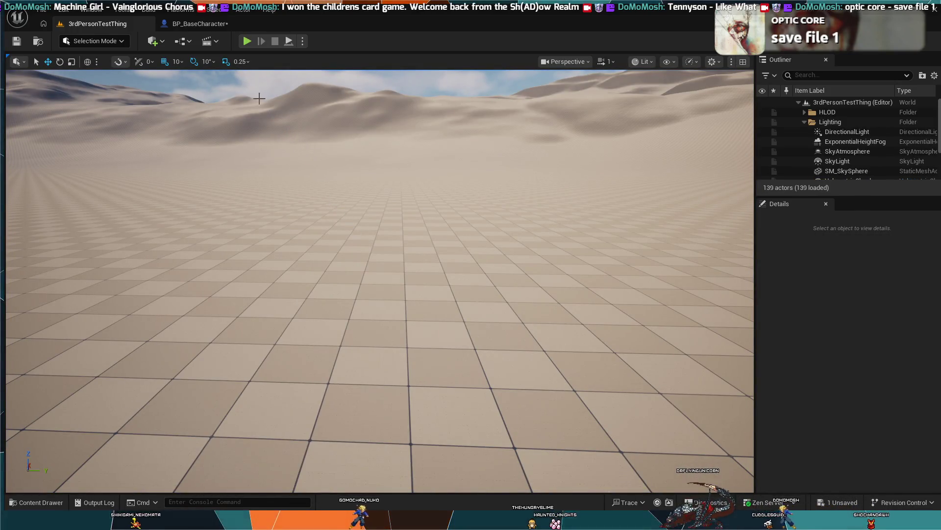
{"action": "left_click", "coordinate": [202, 27]}
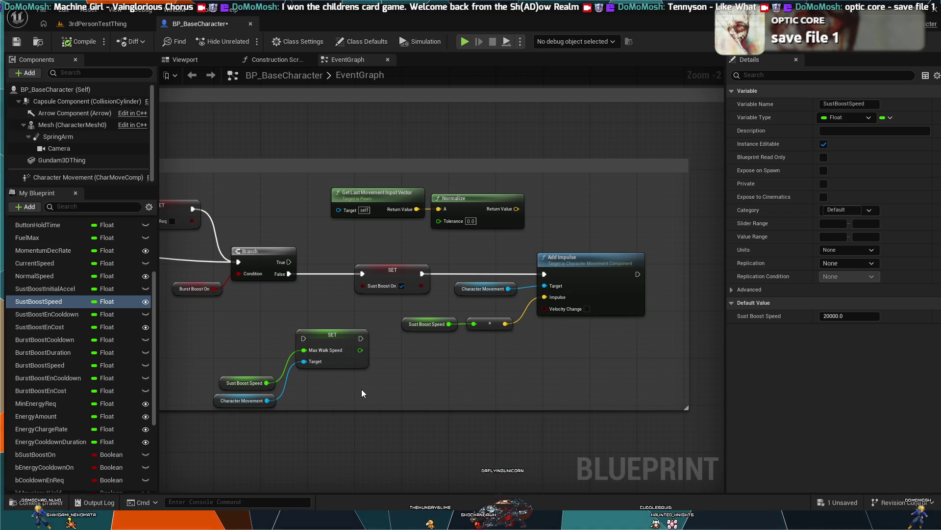
Route the Sust Boost Speed product through a Normalize node into Impulse and test with Simulate
{"action": "left_click_drag", "start_coordinate": [502, 324], "coordinate": [526, 343]}
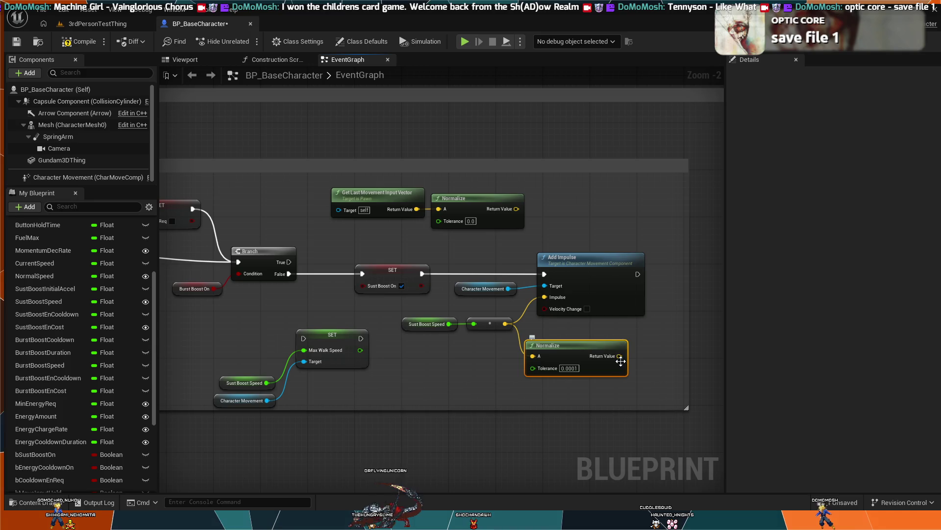
{"action": "mouse_move", "coordinate": [620, 355]}
{"action": "left_mouse_down"}
{"action": "mouse_move", "coordinate": [563, 297]}
{"action": "mouse_move", "coordinate": [552, 298]}
{"action": "left_mouse_up"}
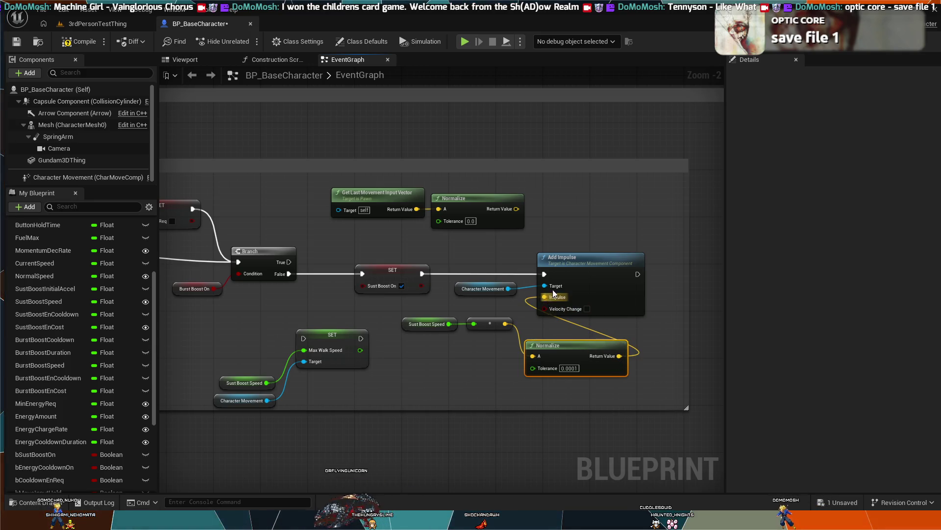
{"action": "left_click", "coordinate": [465, 42]}
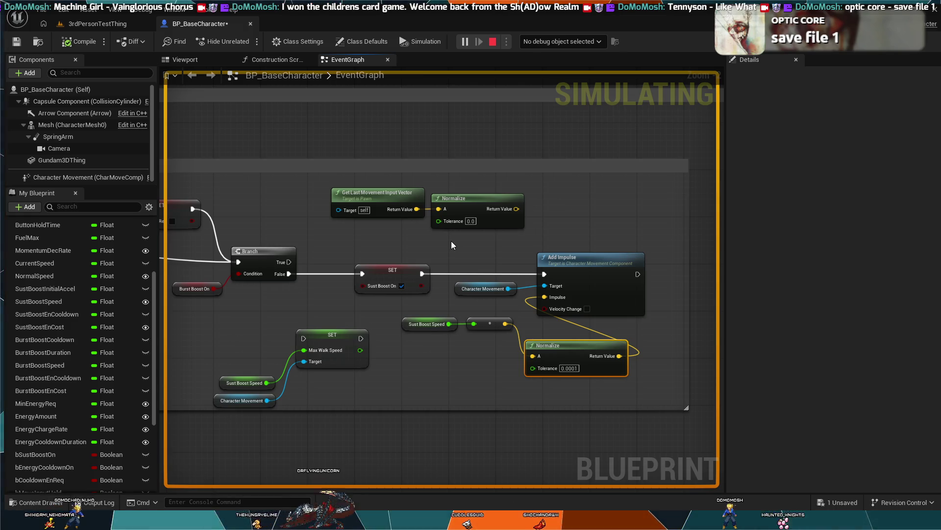
{"action": "key", "text": "Escape"}
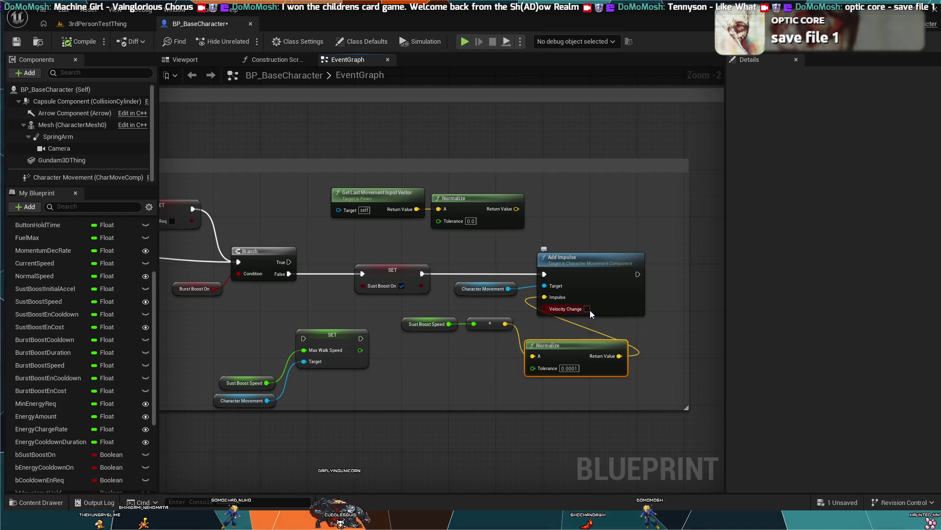
Play-test the level, then undo the normalize and impulse edits in BP_BaseCharacter
{"action": "left_click", "coordinate": [127, 27]}
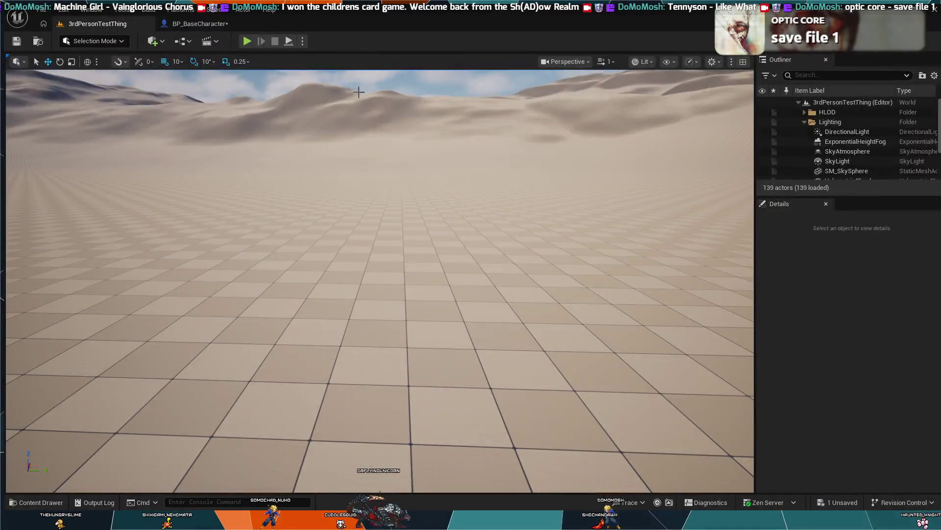
{"action": "key", "text": "alt+p"}
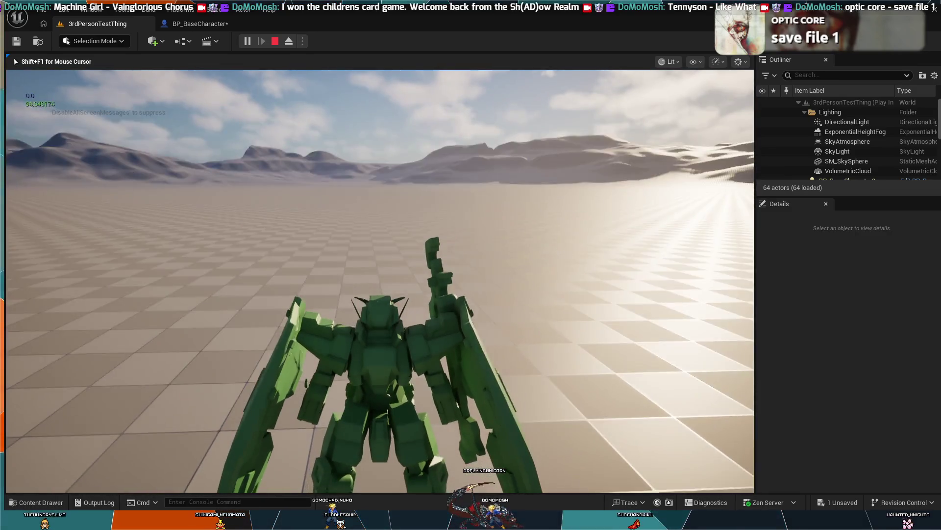
{"action": "key", "text": "Escape"}
{"action": "left_click", "coordinate": [198, 24]}
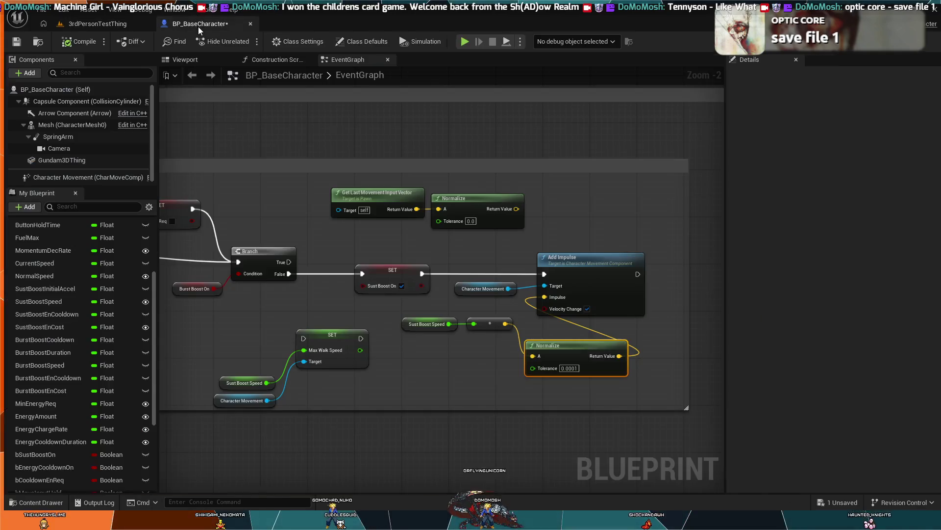
{"action": "key", "text": "ctrl+z"}
{"action": "key", "text": "ctrl+z"}
{"action": "key", "text": "ctrl+z"}
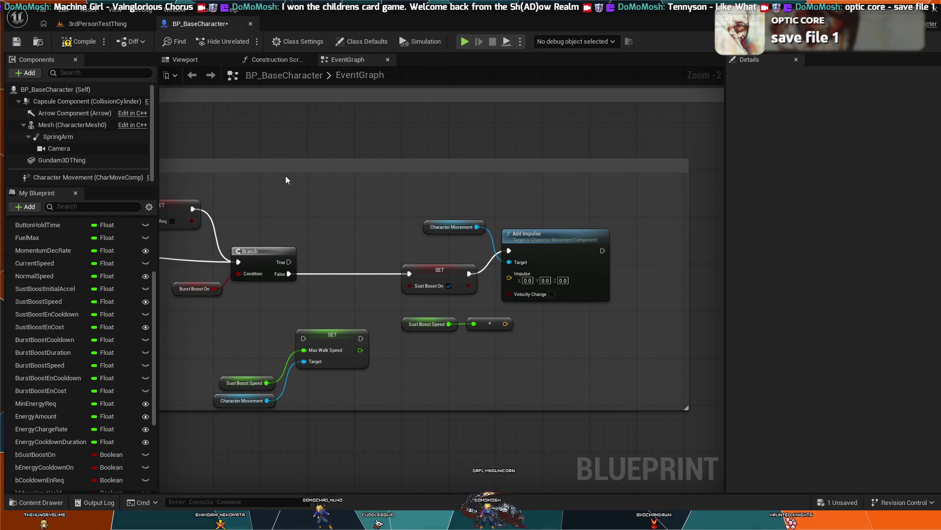
Add Character Movement's Add Force after the Sust Boost On SET, deleting the old Add Force
{"action": "key", "text": "ctrl+z"}
{"action": "key", "text": "ctrl+z"}
{"action": "key", "text": "ctrl+z"}
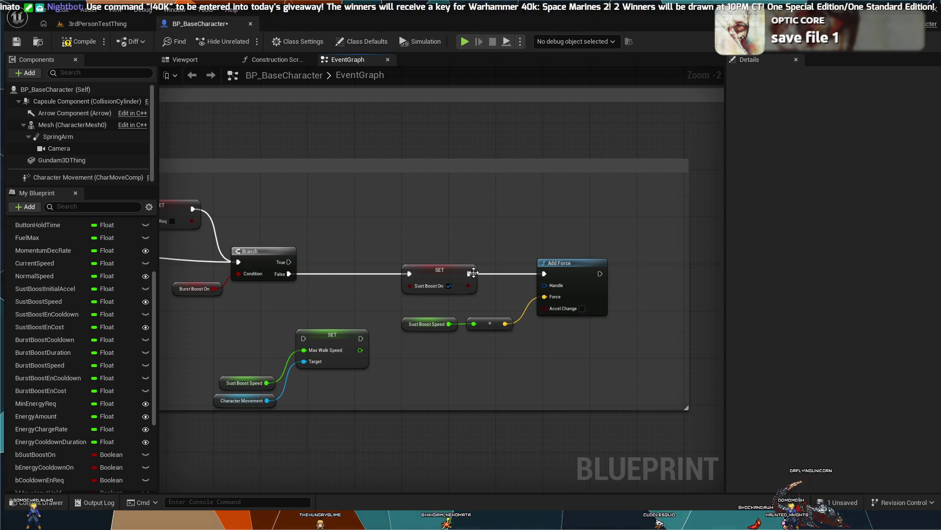
{"action": "left_click_drag", "start_coordinate": [473, 273], "coordinate": [530, 198]}
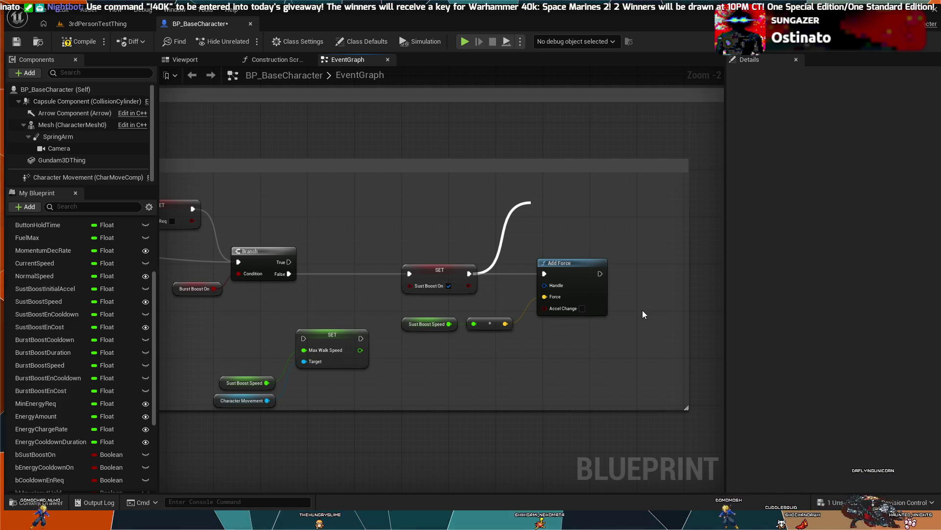
{"action": "left_click", "coordinate": [640, 298]}
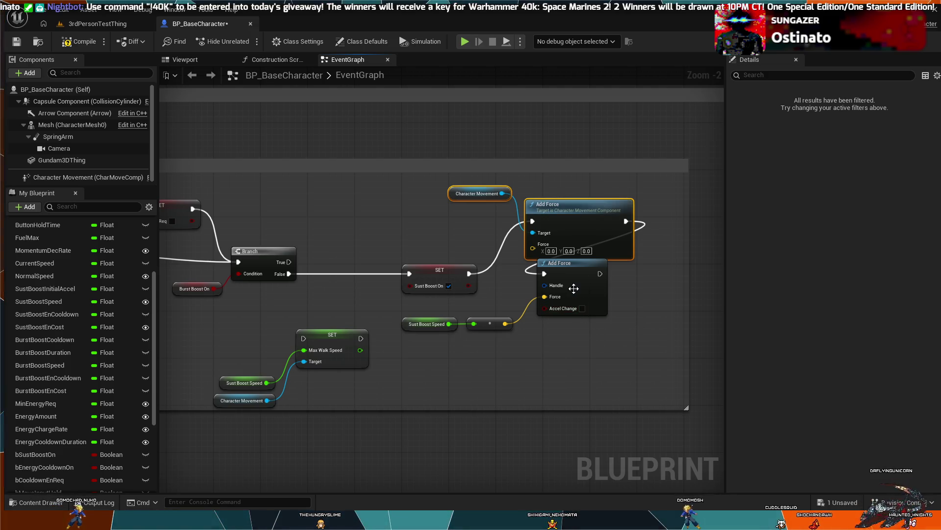
{"action": "left_click", "coordinate": [562, 279]}
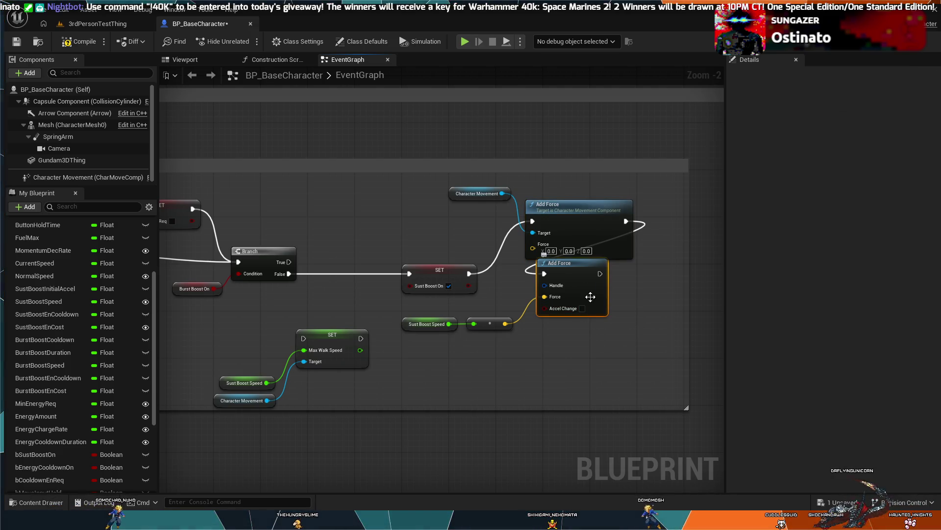
{"action": "key", "text": "Delete"}
Position the new Add Force and feed the Sust Boost Speed product into its Force input
{"action": "mouse_move", "coordinate": [548, 219]}
{"action": "left_mouse_down"}
{"action": "mouse_move", "coordinate": [546, 260]}
{"action": "mouse_move", "coordinate": [562, 253]}
{"action": "left_mouse_up"}
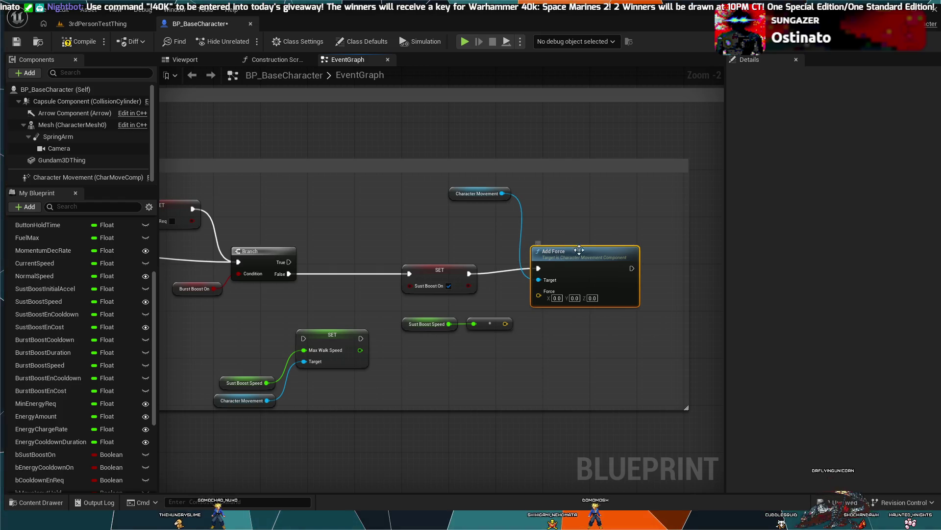
{"action": "mouse_move", "coordinate": [505, 323]}
{"action": "left_mouse_down"}
{"action": "mouse_move", "coordinate": [528, 297]}
{"action": "mouse_move", "coordinate": [543, 297]}
{"action": "left_mouse_up"}
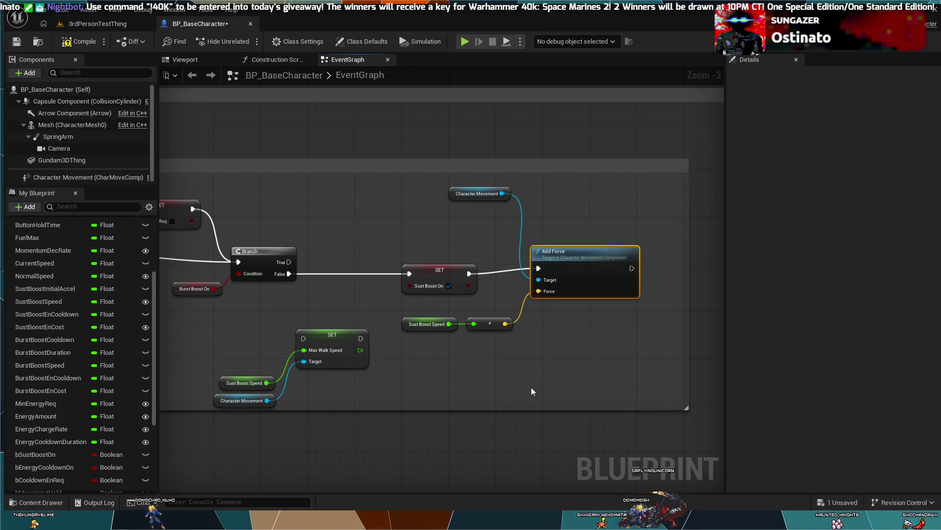
{"action": "left_click_drag", "start_coordinate": [562, 255], "coordinate": [556, 261]}
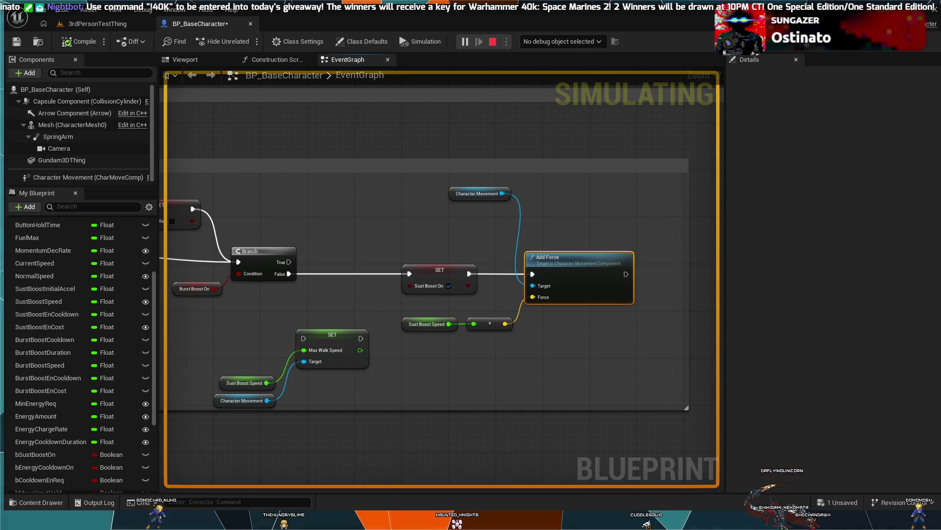
{"action": "key", "text": "Escape"}
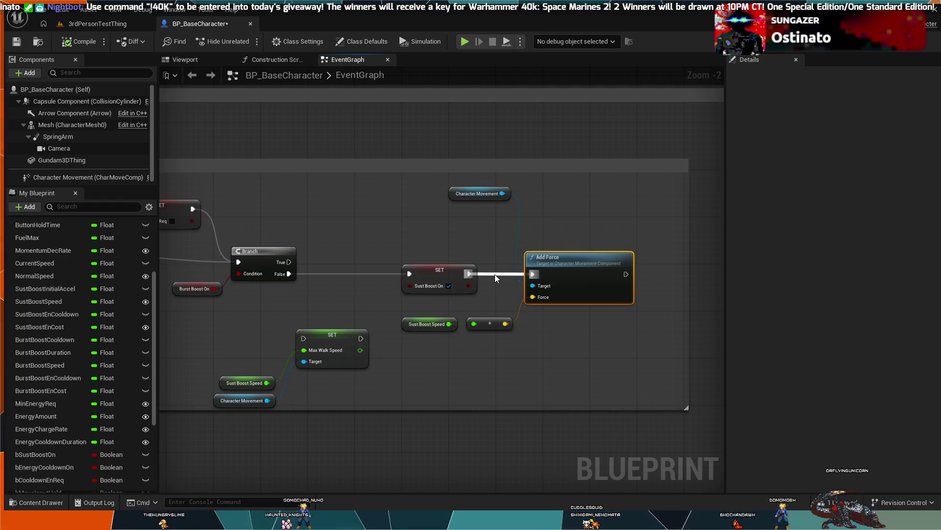
{"action": "key", "text": "ctrl+z"}
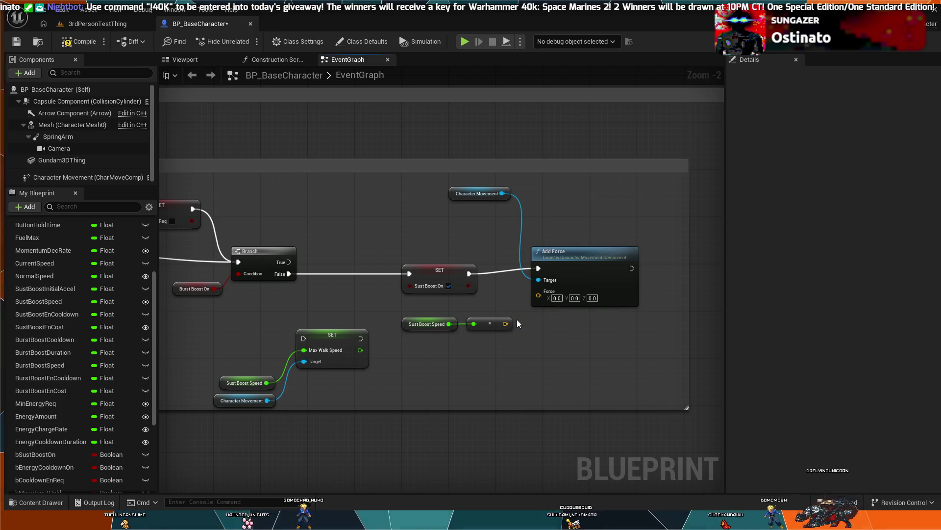
{"action": "key", "text": "ctrl+z"}
{"action": "key", "text": "ctrl+y"}
{"action": "key", "text": "ctrl+y"}
{"action": "key", "text": "ctrl+z"}
{"action": "key", "text": "ctrl+z"}
{"action": "key", "text": "ctrl+z"}
{"action": "key", "text": "ctrl+z"}
{"action": "key", "text": "ctrl+z"}
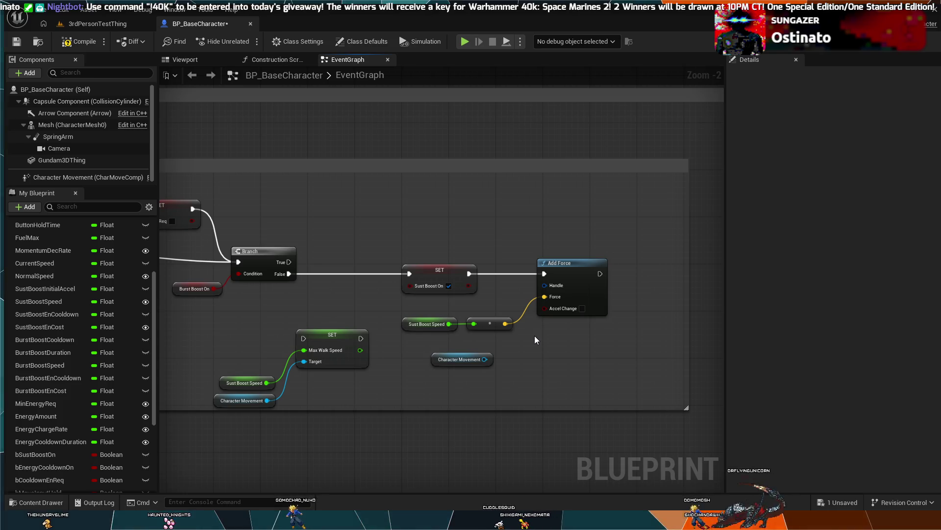
{"action": "key", "text": "ctrl+z"}
{"action": "key", "text": "ctrl+z"}
{"action": "key", "text": "ctrl+z"}
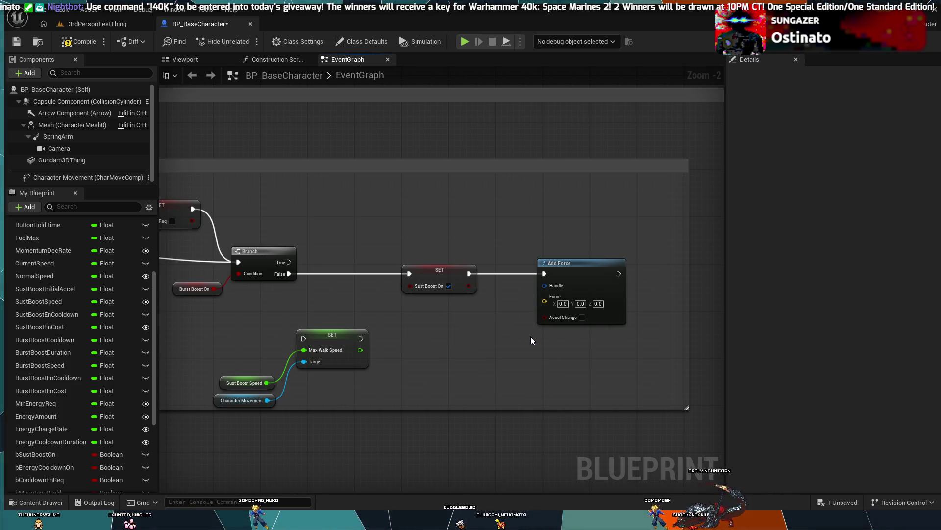
{"action": "key", "text": "ctrl+z"}
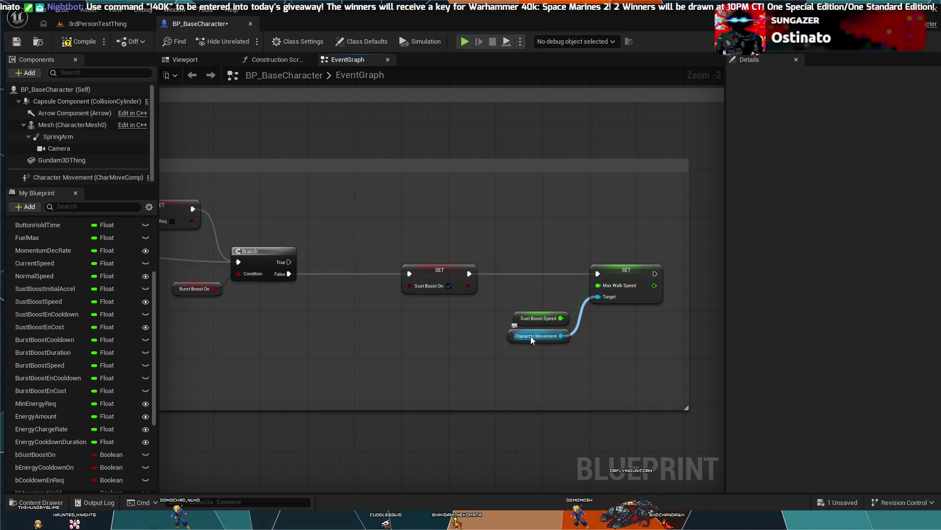
{"action": "key", "text": "ctrl+z"}
{"action": "key", "text": "ctrl+y"}
{"action": "key", "text": "ctrl+y"}
{"action": "key", "text": "ctrl+y"}
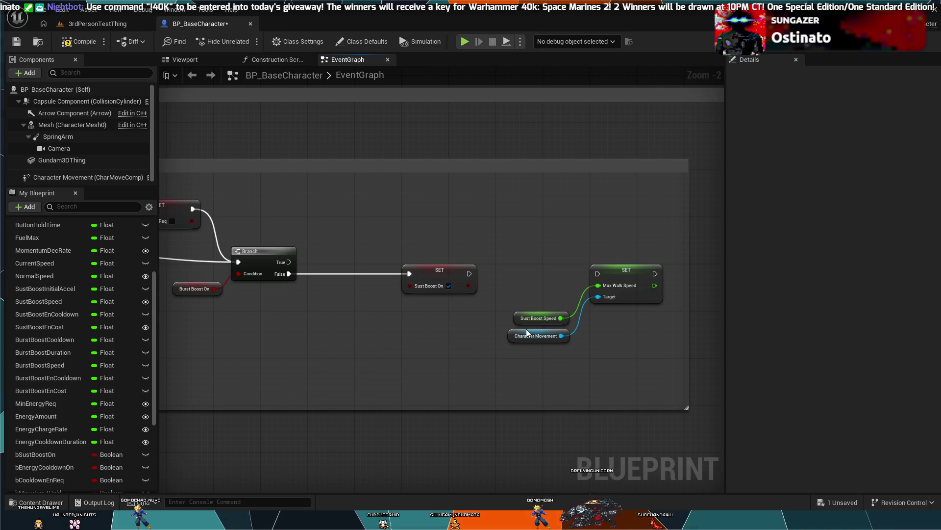
{"action": "key", "text": "ctrl+y"}
{"action": "key", "text": "ctrl+y"}
{"action": "key", "text": "ctrl+y"}
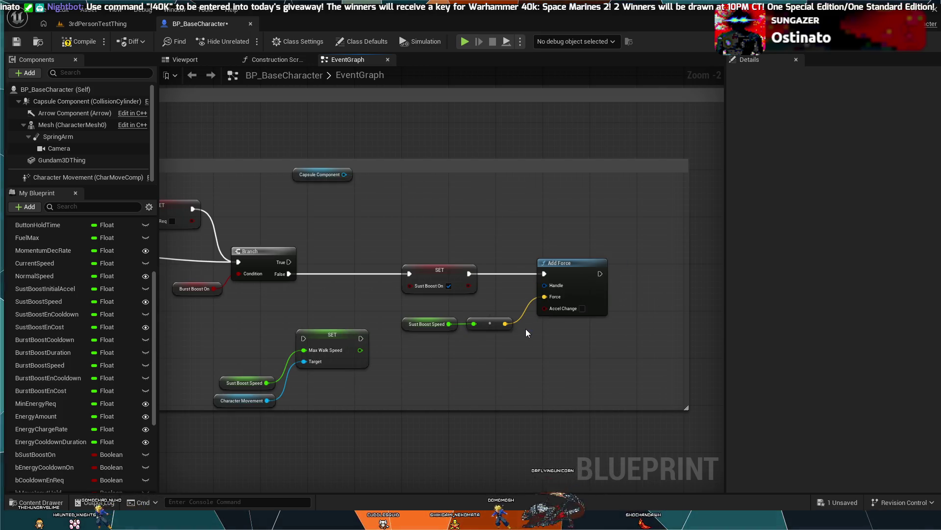
{"action": "key", "text": "ctrl+y"}
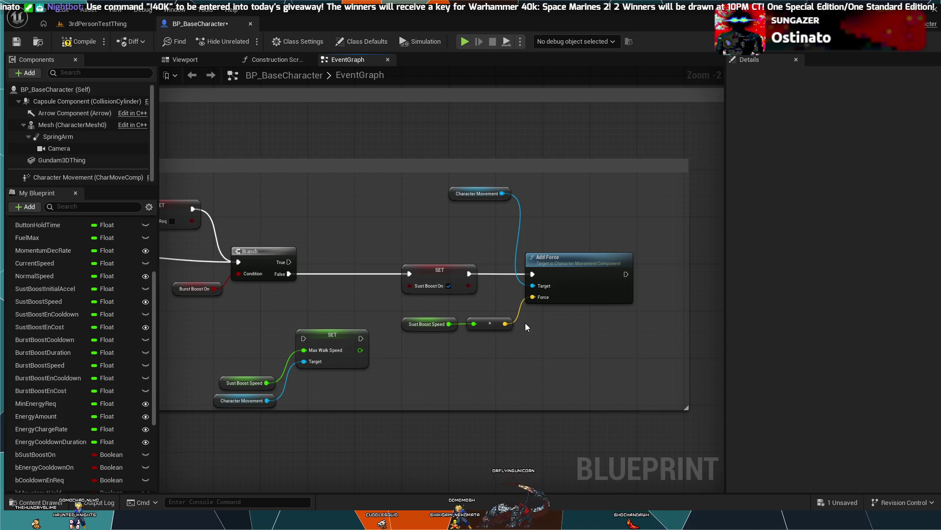
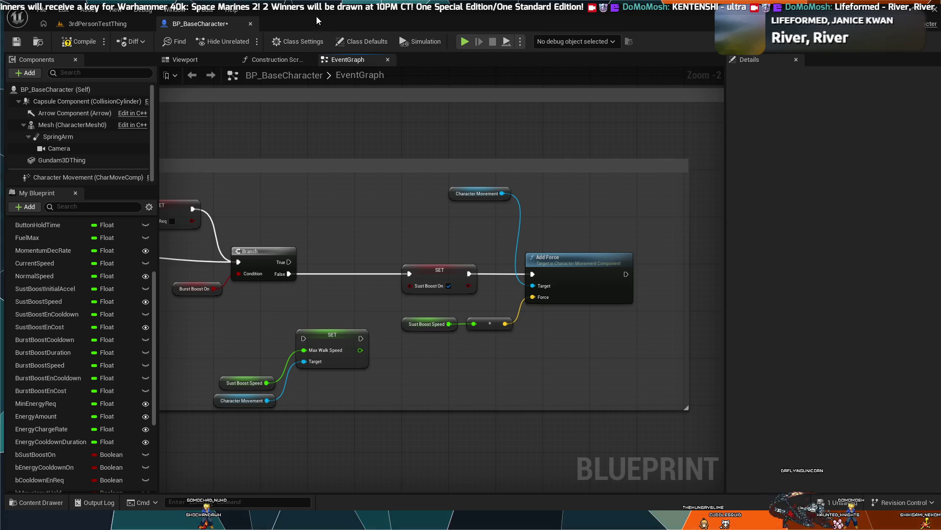
Select the Add Force node, survey the surrounding graph, then undo the multiply wiring into its Force input
{"action": "left_click", "coordinate": [582, 259]}
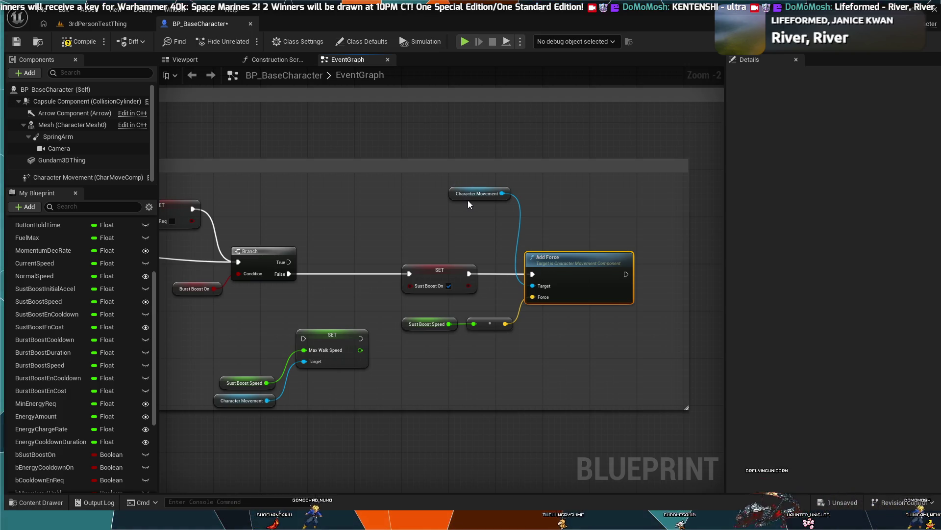
{"action": "scroll", "coordinate": [470, 196], "scroll_direction": "down", "scroll_amount": 2}
{"action": "left_click_drag", "start_coordinate": [386, 276], "coordinate": [540, 246]}
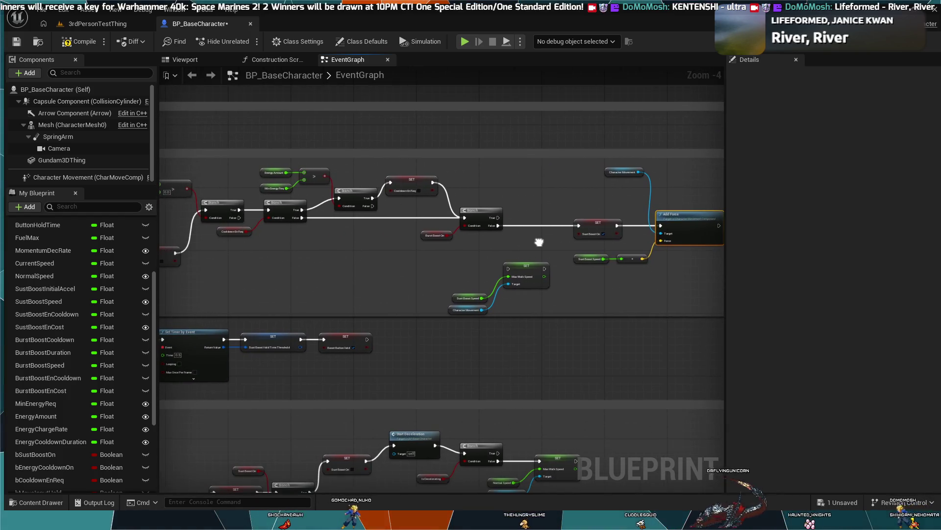
{"action": "mouse_move", "coordinate": [377, 278]}
{"action": "left_mouse_down"}
{"action": "mouse_move", "coordinate": [267, 286]}
{"action": "mouse_move", "coordinate": [466, 196]}
{"action": "mouse_move", "coordinate": [280, 234]}
{"action": "left_mouse_up"}
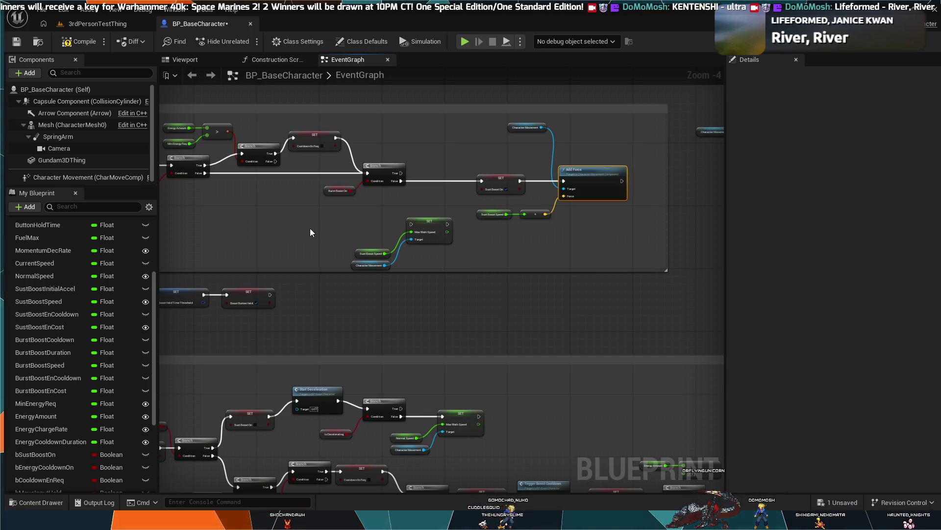
{"action": "scroll", "coordinate": [537, 266], "scroll_direction": "up", "scroll_amount": 2}
{"action": "mouse_move", "coordinate": [537, 266]}
{"action": "left_mouse_down"}
{"action": "mouse_move", "coordinate": [536, 326]}
{"action": "mouse_move", "coordinate": [481, 357]}
{"action": "left_mouse_up"}
{"action": "key", "text": "ctrl+z"}
{"action": "key", "text": "ctrl+z"}
{"action": "key", "text": "ctrl+z"}
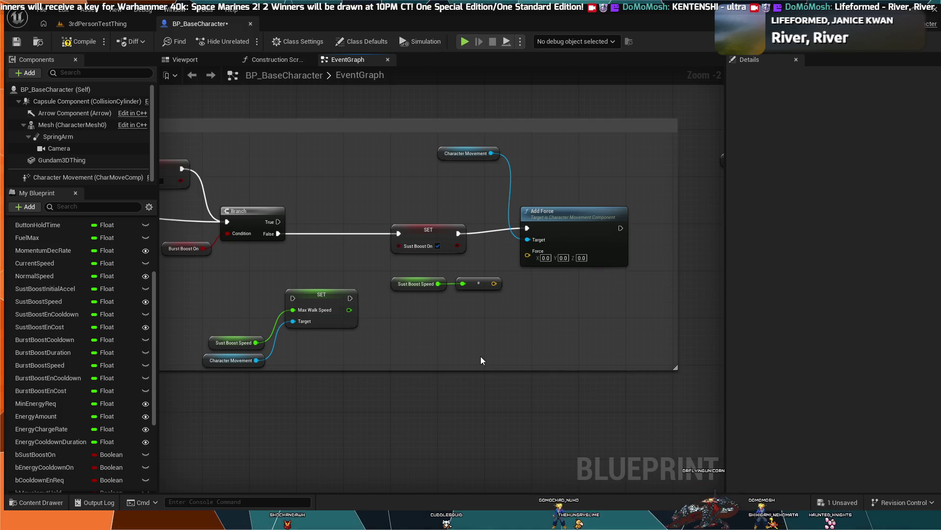
Step through undo/redo history comparing Add Force variants, ending on the Character Movement Add Force
{"action": "key", "text": "ctrl+z"}
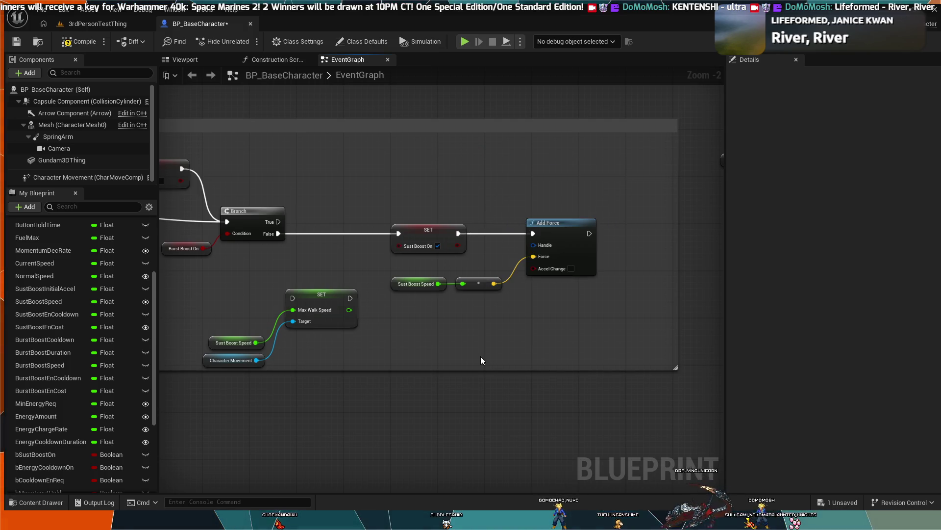
{"action": "key", "text": "ctrl+z"}
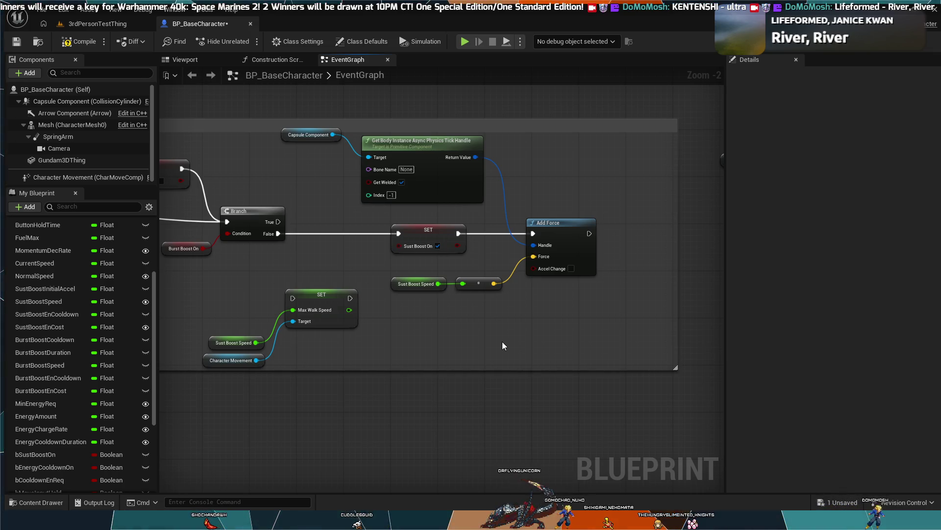
{"action": "key", "text": "ctrl+z"}
{"action": "key", "text": "ctrl+z"}
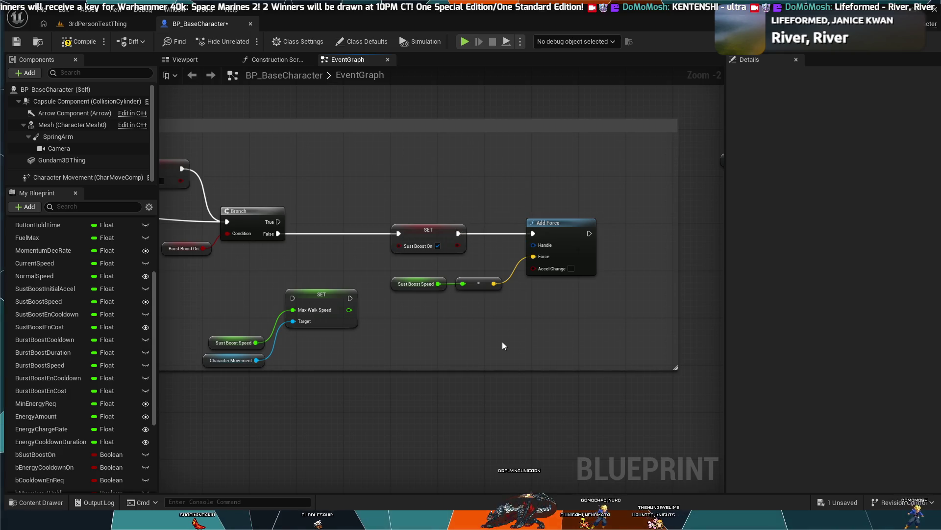
{"action": "key", "text": "ctrl+z"}
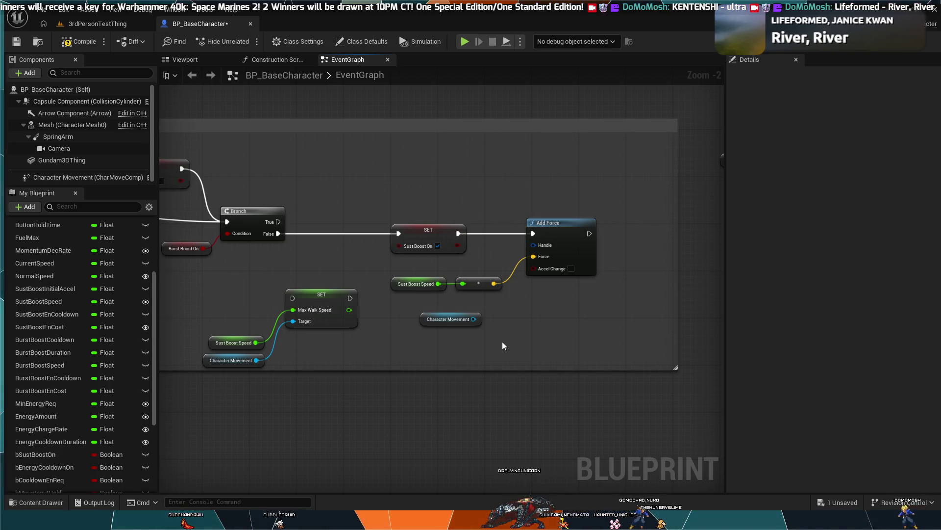
{"action": "key", "text": "ctrl+y"}
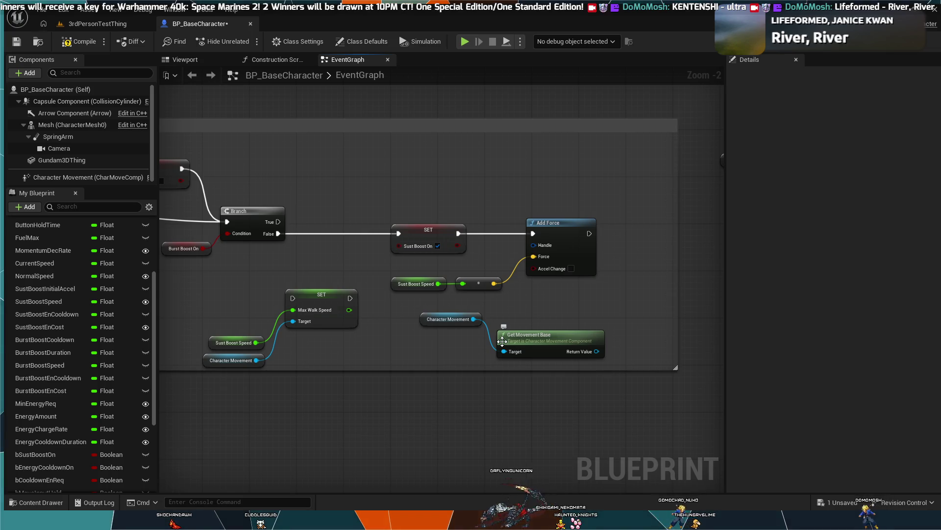
{"action": "key", "text": "ctrl+z"}
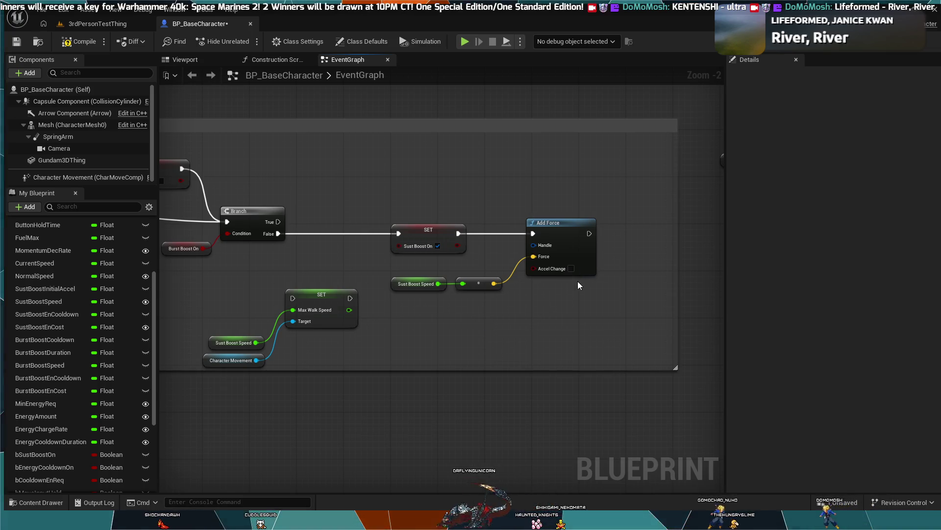
{"action": "key", "text": "ctrl+z"}
{"action": "key", "text": "ctrl+z"}
{"action": "key", "text": "ctrl+z"}
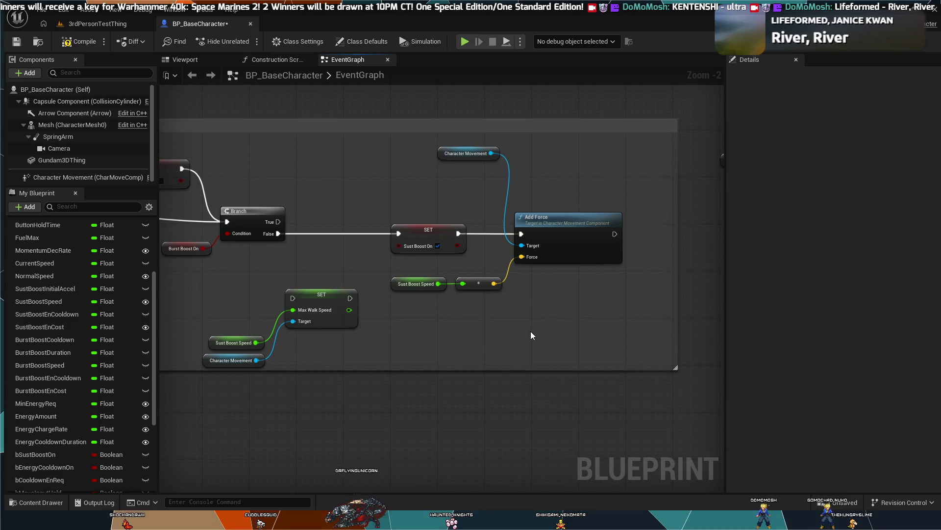
{"action": "scroll", "coordinate": [522, 338], "scroll_direction": "up", "scroll_amount": 2}
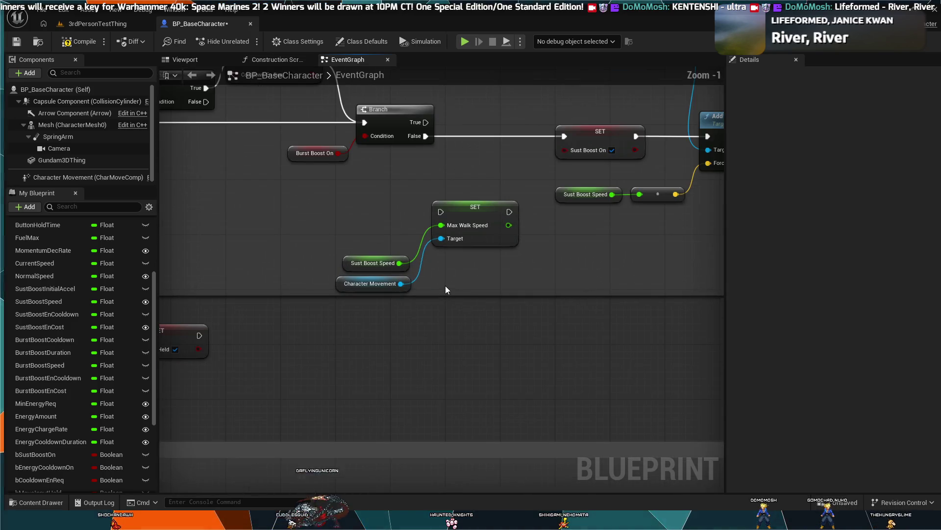
{"action": "scroll", "coordinate": [445, 285], "scroll_direction": "up", "scroll_amount": 1}
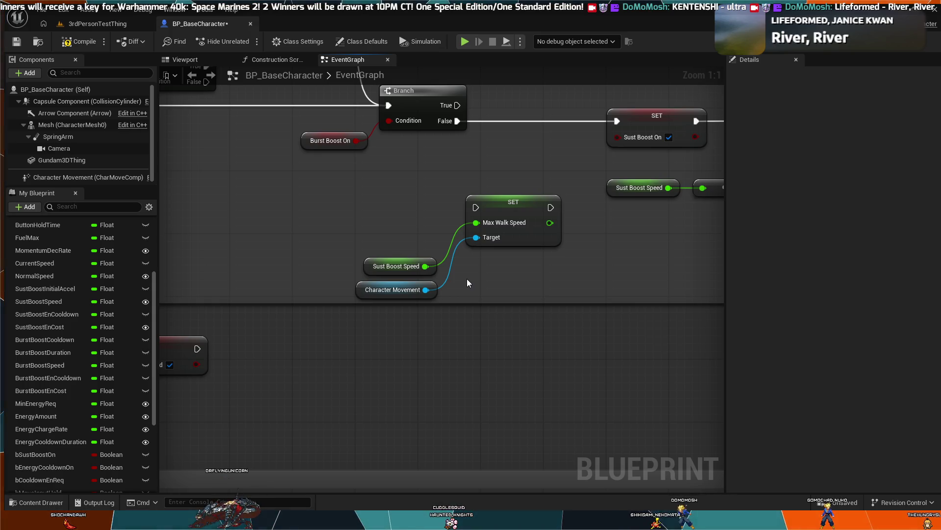
{"action": "scroll", "coordinate": [468, 279], "scroll_direction": "down", "scroll_amount": 2}
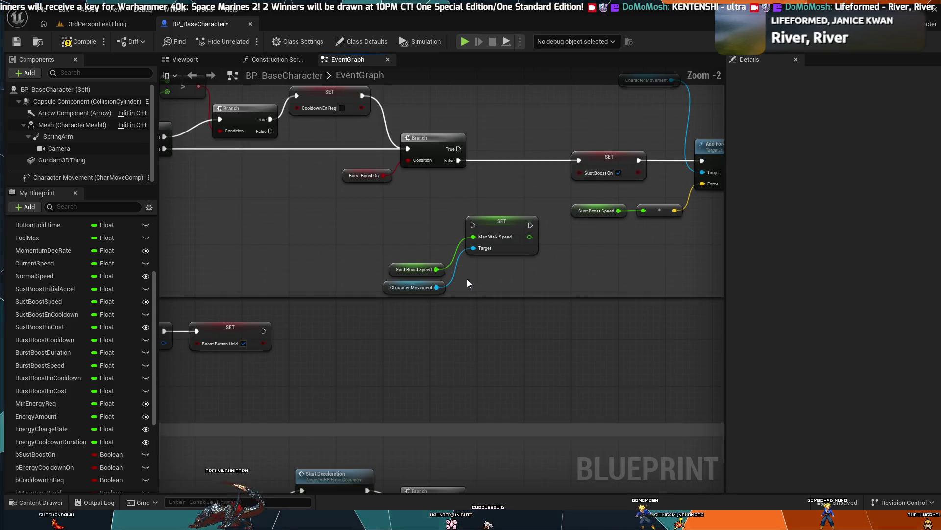
{"action": "mouse_move", "coordinate": [525, 277]}
{"action": "left_mouse_down"}
{"action": "mouse_move", "coordinate": [416, 339]}
{"action": "mouse_move", "coordinate": [369, 339]}
{"action": "left_mouse_up"}
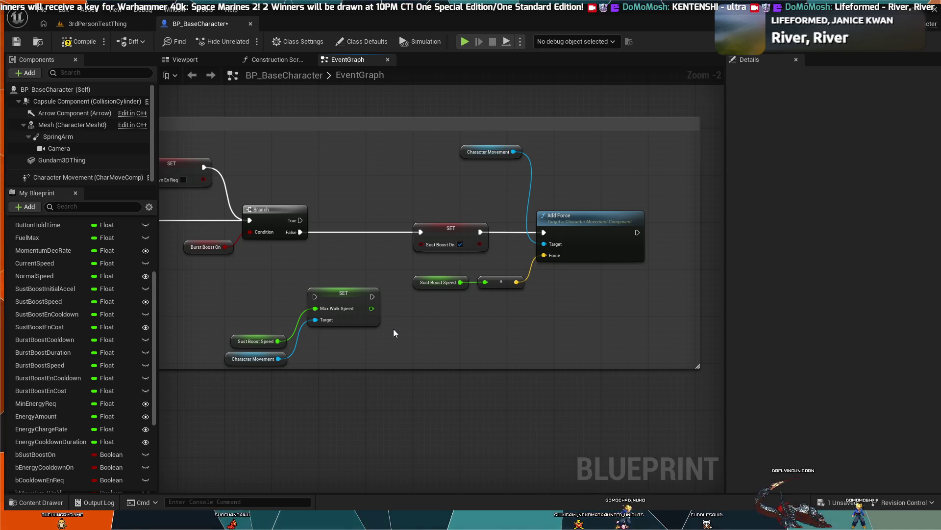
{"action": "mouse_move", "coordinate": [370, 341]}
{"action": "left_mouse_down"}
{"action": "mouse_move", "coordinate": [563, 274]}
{"action": "mouse_move", "coordinate": [326, 378]}
{"action": "mouse_move", "coordinate": [425, 332]}
{"action": "mouse_move", "coordinate": [412, 363]}
{"action": "mouse_move", "coordinate": [461, 279]}
{"action": "left_mouse_up"}
{"action": "scroll", "coordinate": [413, 260], "scroll_direction": "down", "scroll_amount": 4}
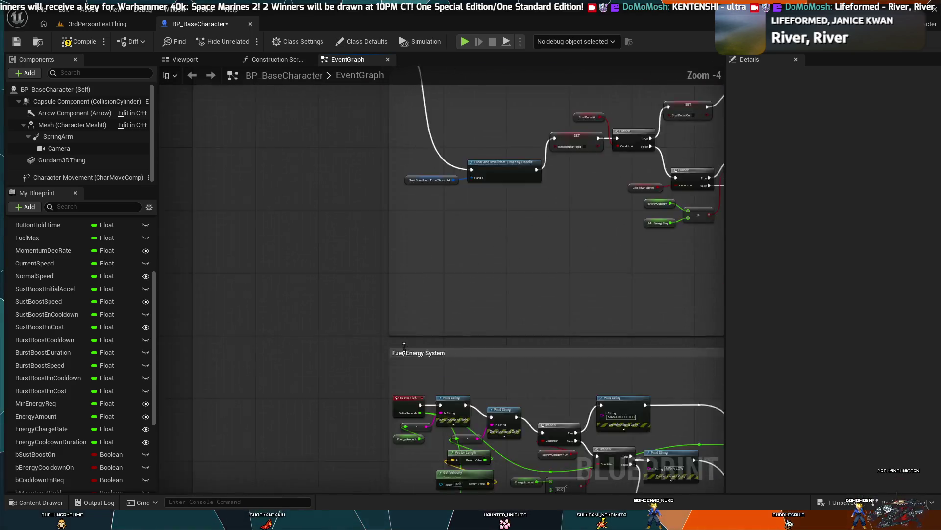
{"action": "scroll", "coordinate": [413, 260], "scroll_direction": "up", "scroll_amount": 7}
{"action": "scroll", "coordinate": [416, 322], "scroll_direction": "down", "scroll_amount": 1}
{"action": "left_click_drag", "start_coordinate": [433, 341], "coordinate": [410, 421]}
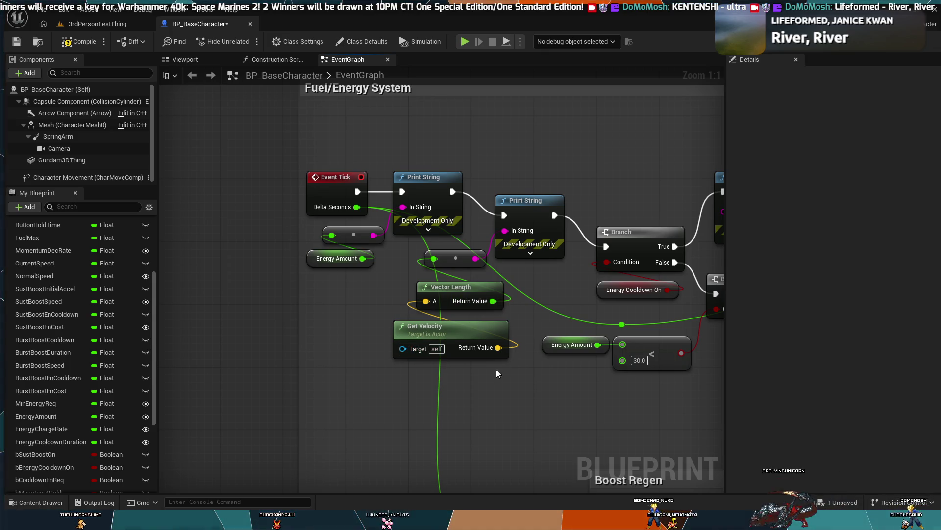
{"action": "left_click_drag", "start_coordinate": [495, 404], "coordinate": [421, 382]}
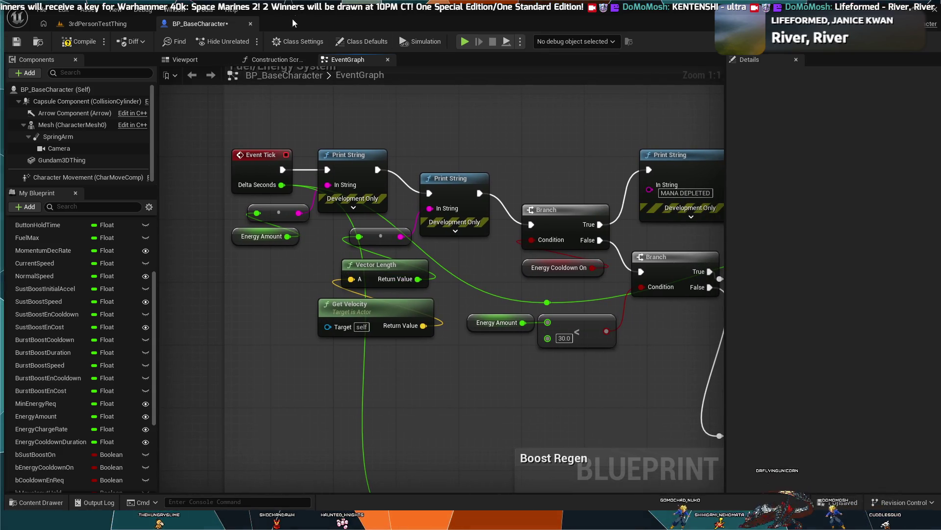
{"action": "scroll", "coordinate": [462, 143], "scroll_direction": "down", "scroll_amount": 1}
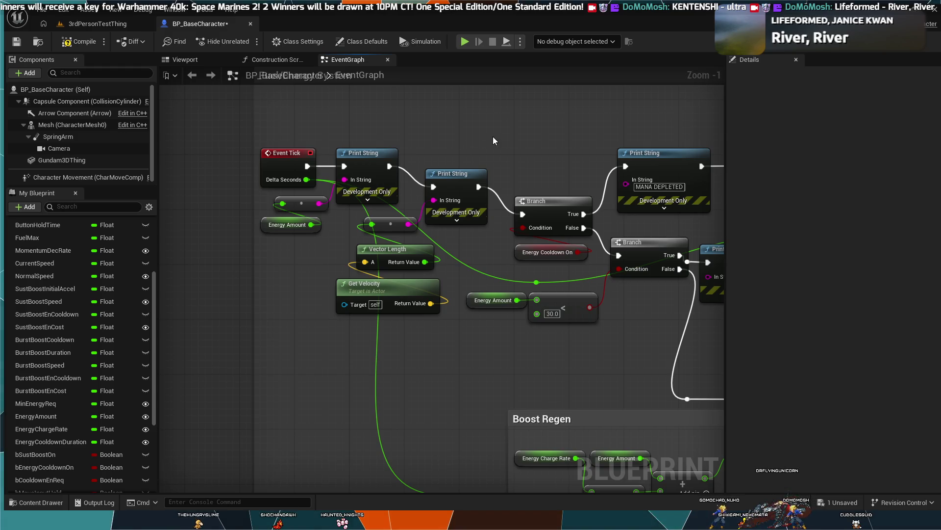
{"action": "left_click_drag", "start_coordinate": [510, 130], "coordinate": [509, 466]}
{"action": "mouse_move", "coordinate": [711, 267]}
{"action": "left_mouse_down"}
{"action": "mouse_move", "coordinate": [696, 431]}
{"action": "mouse_move", "coordinate": [385, 222]}
{"action": "mouse_move", "coordinate": [189, 222]}
{"action": "left_mouse_up"}
{"action": "scroll", "coordinate": [614, 184], "scroll_direction": "down", "scroll_amount": 2}
{"action": "left_click_drag", "start_coordinate": [716, 267], "coordinate": [507, 405]}
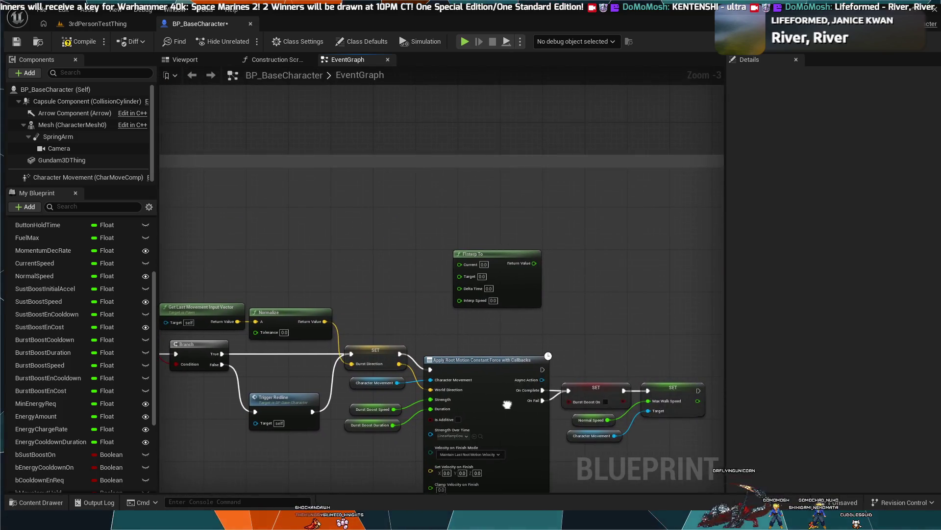
{"action": "left_click_drag", "start_coordinate": [396, 197], "coordinate": [436, 147]}
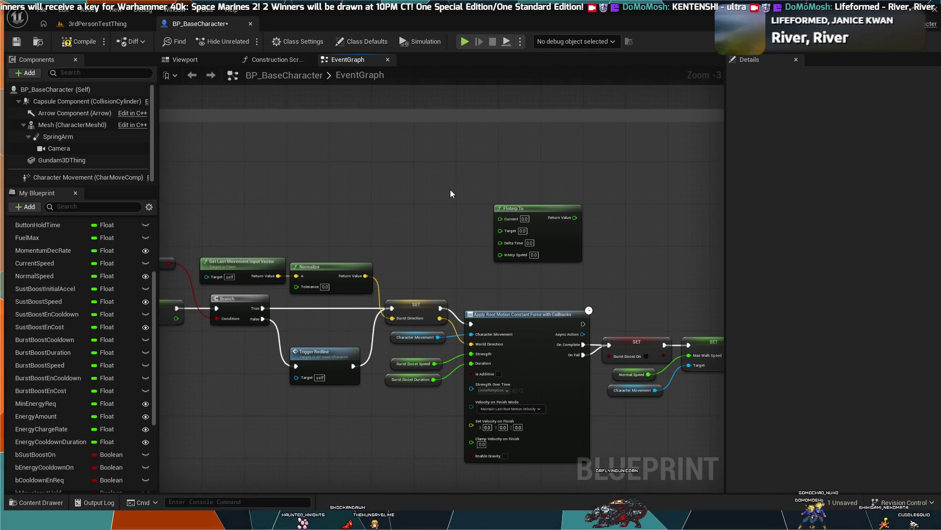
{"action": "scroll", "coordinate": [450, 214], "scroll_direction": "up", "scroll_amount": 3}
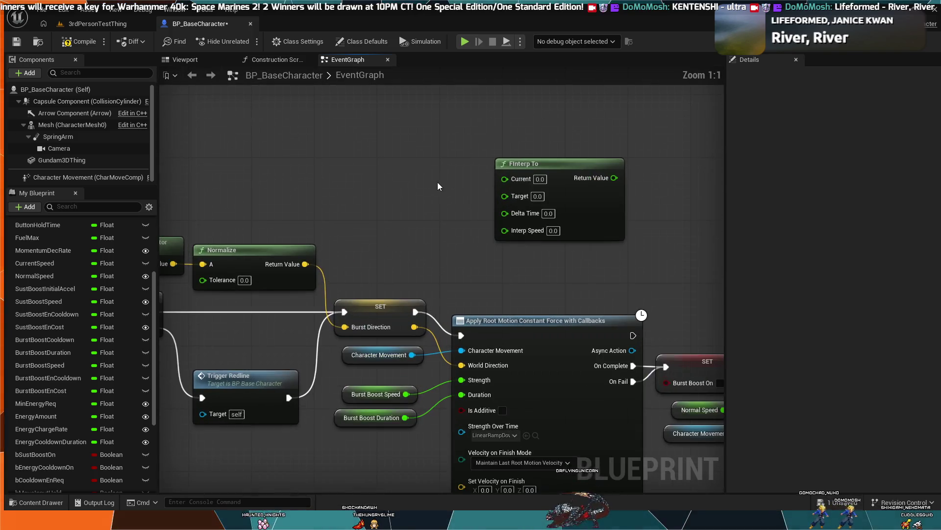
{"action": "left_click_drag", "start_coordinate": [437, 181], "coordinate": [439, 78]}
{"action": "mouse_move", "coordinate": [437, 209]}
{"action": "left_mouse_down"}
{"action": "mouse_move", "coordinate": [436, 456]}
{"action": "mouse_move", "coordinate": [413, 428]}
{"action": "left_mouse_up"}
{"action": "left_click_drag", "start_coordinate": [578, 78], "coordinate": [437, 300]}
{"action": "scroll", "coordinate": [432, 204], "scroll_direction": "down", "scroll_amount": 6}
{"action": "mouse_move", "coordinate": [415, 176]}
{"action": "left_mouse_down"}
{"action": "mouse_move", "coordinate": [374, 430]}
{"action": "mouse_move", "coordinate": [439, 208]}
{"action": "mouse_move", "coordinate": [441, 147]}
{"action": "left_mouse_up"}
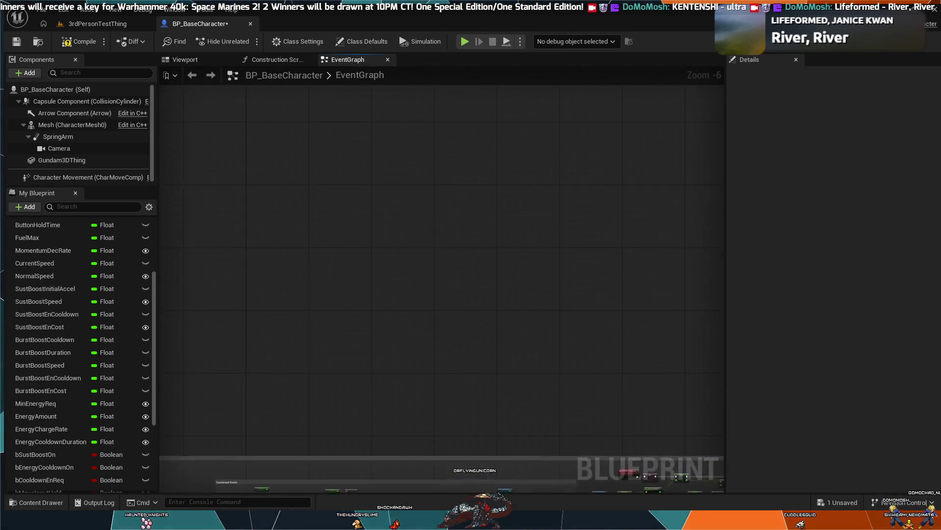
{"action": "left_click_drag", "start_coordinate": [564, 417], "coordinate": [681, 132]}
{"action": "scroll", "coordinate": [681, 133], "scroll_direction": "up", "scroll_amount": 6}
{"action": "mouse_move", "coordinate": [612, 204]}
{"action": "left_mouse_down"}
{"action": "mouse_move", "coordinate": [479, 248]}
{"action": "mouse_move", "coordinate": [639, 307]}
{"action": "mouse_move", "coordinate": [537, 349]}
{"action": "mouse_move", "coordinate": [557, 338]}
{"action": "left_mouse_up"}
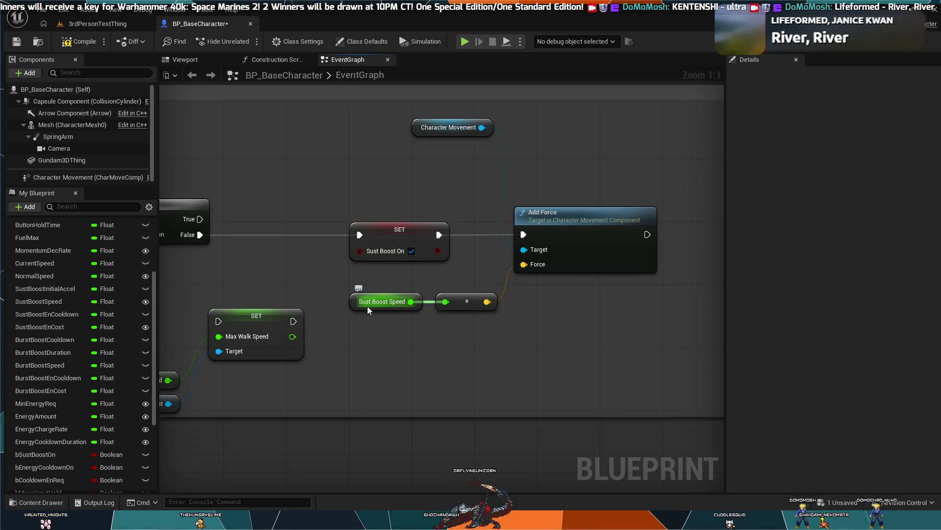
Undo back through earlier edits to the Handle-based Add Force and an unwired Force input
{"action": "key", "text": "ctrl+z"}
{"action": "key", "text": "ctrl+z"}
{"action": "key", "text": "ctrl+z"}
{"action": "key", "text": "ctrl+z"}
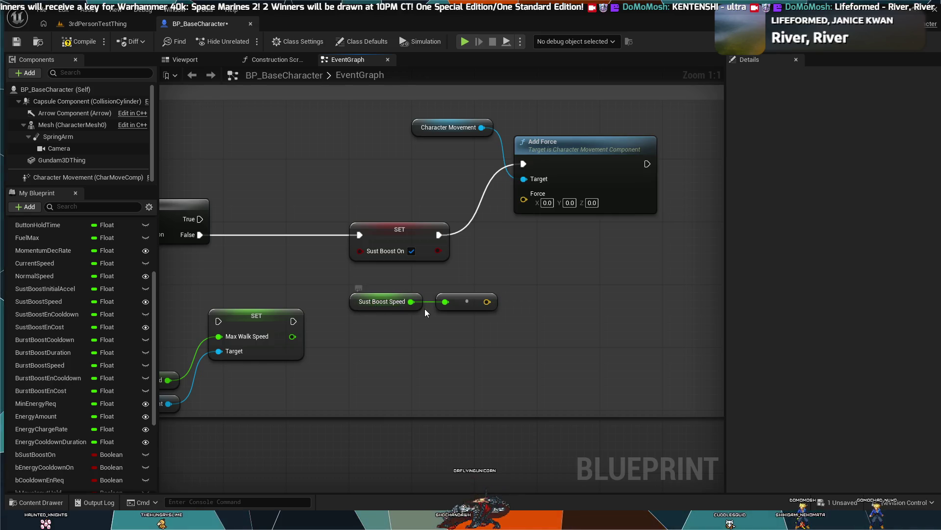
{"action": "key", "text": "ctrl+z"}
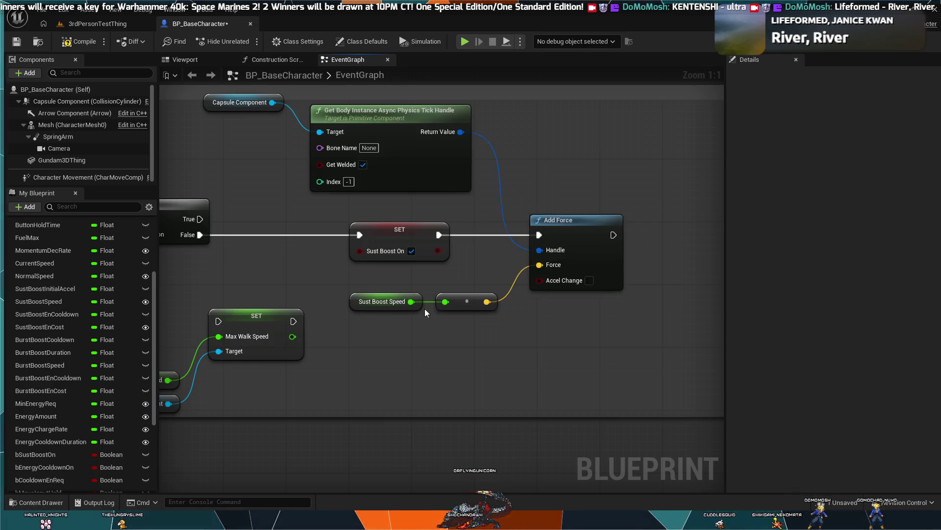
{"action": "key", "text": "ctrl+z"}
{"action": "key", "text": "ctrl+y"}
{"action": "key", "text": "ctrl+y"}
{"action": "key", "text": "ctrl+z"}
{"action": "key", "text": "ctrl+z"}
{"action": "key", "text": "ctrl+z"}
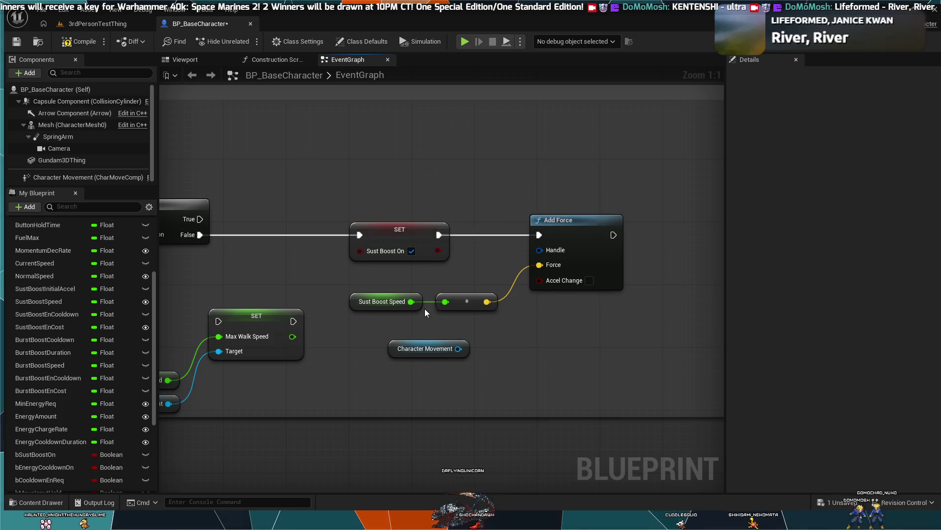
{"action": "key", "text": "ctrl+z"}
{"action": "key", "text": "ctrl+z"}
{"action": "key", "text": "ctrl+z"}
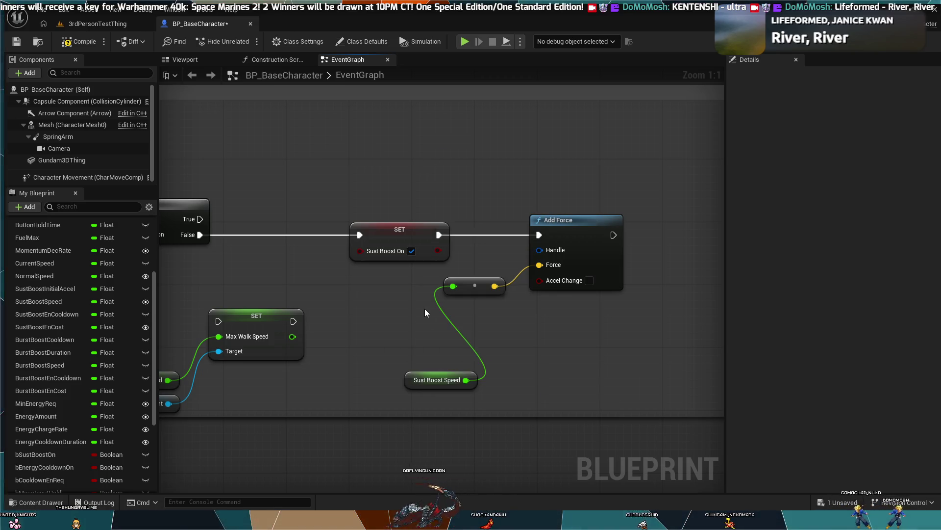
{"action": "key", "text": "ctrl+z"}
{"action": "key", "text": "ctrl+z"}
{"action": "key", "text": "ctrl+z"}
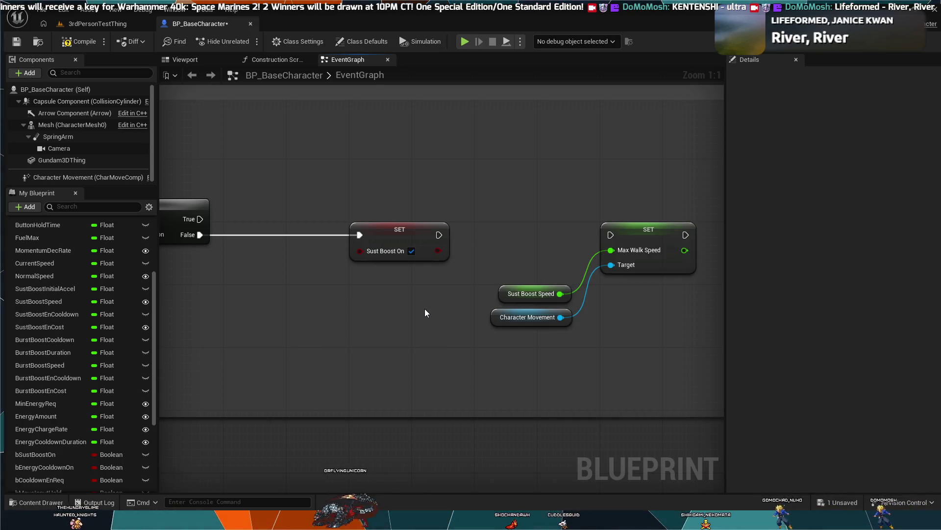
{"action": "key", "text": "ctrl+z"}
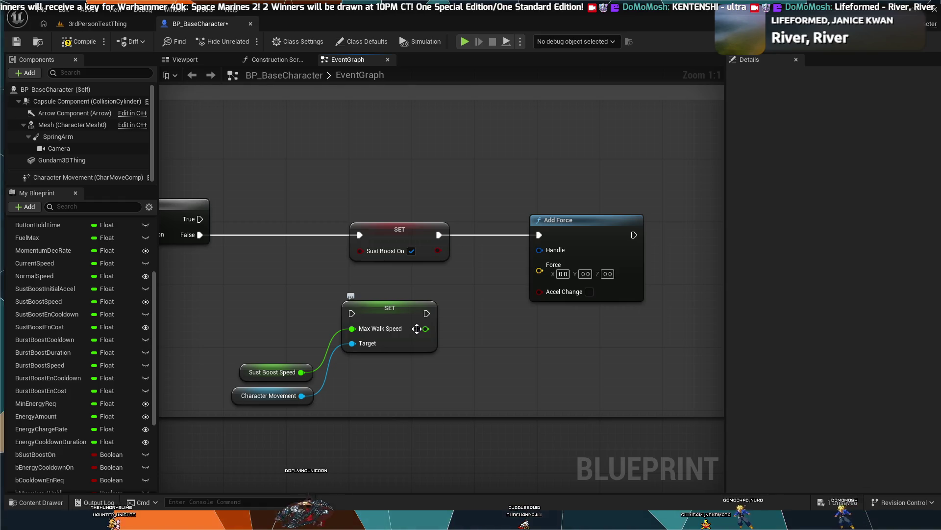
Redo the Sust Boost Speed wiring into Add Force's Force, then drop the extra Capsule Component nodes
{"action": "key", "text": "ctrl+y"}
{"action": "key", "text": "ctrl+y"}
{"action": "key", "text": "ctrl+y"}
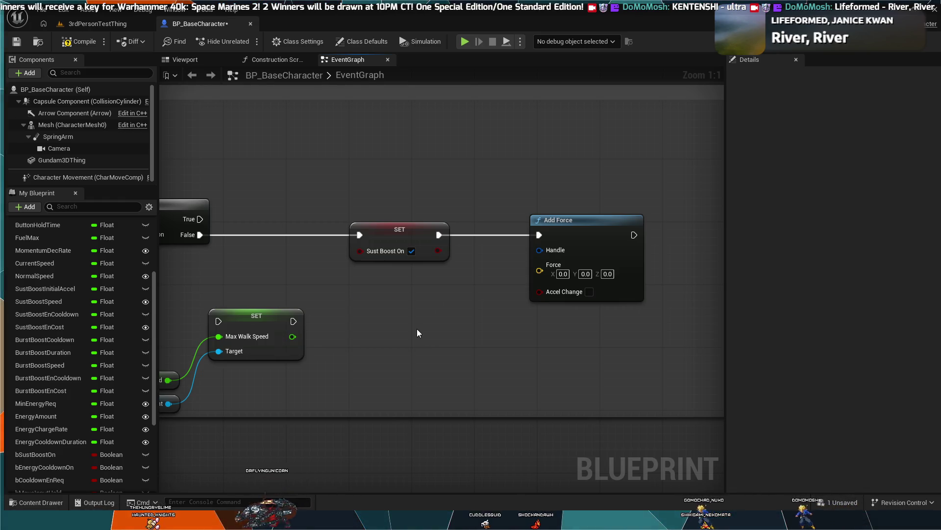
{"action": "key", "text": "ctrl+y"}
{"action": "key", "text": "ctrl+y"}
{"action": "key", "text": "ctrl+y"}
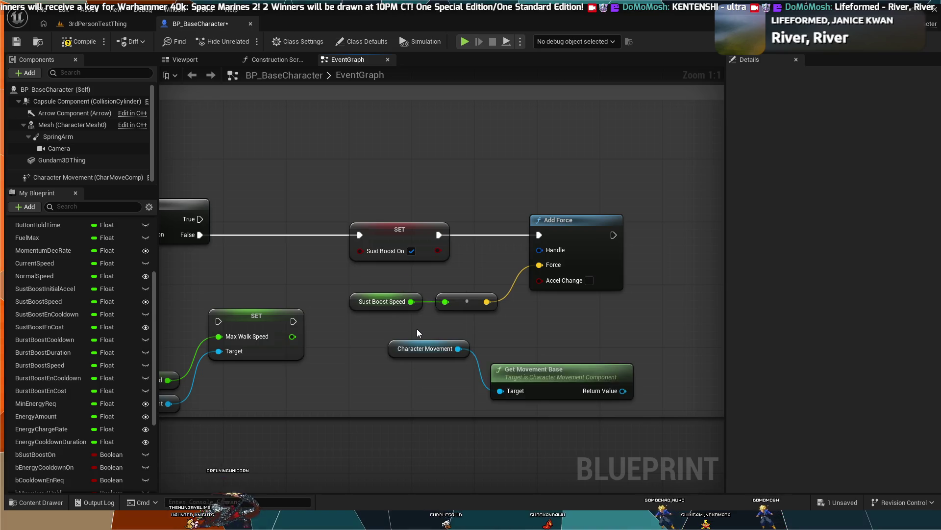
{"action": "key", "text": "ctrl+z"}
{"action": "key", "text": "ctrl+z"}
{"action": "key", "text": "ctrl+z"}
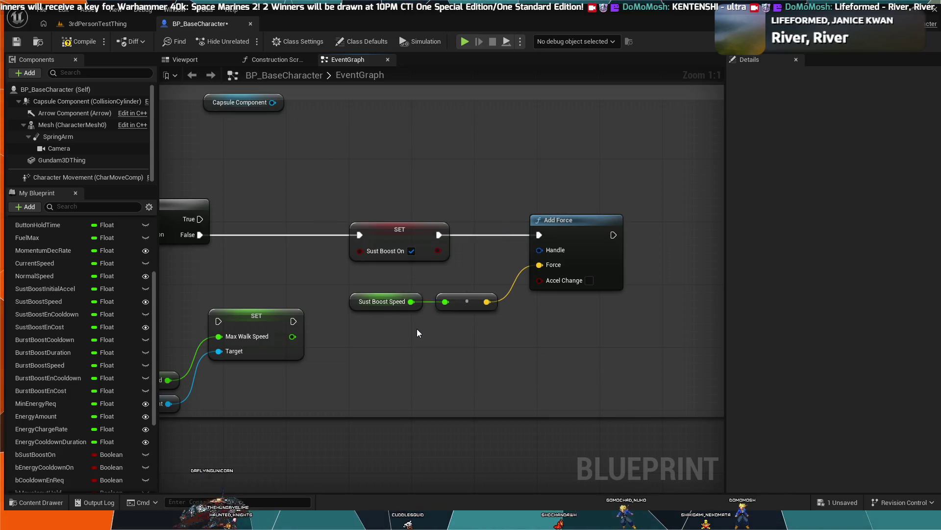
{"action": "scroll", "coordinate": [519, 314], "scroll_direction": "down", "scroll_amount": 5}
{"action": "scroll", "coordinate": [526, 325], "scroll_direction": "up", "scroll_amount": 3}
{"action": "left_click_drag", "start_coordinate": [441, 349], "coordinate": [133, 343]}
{"action": "scroll", "coordinate": [568, 264], "scroll_direction": "up", "scroll_amount": 2}
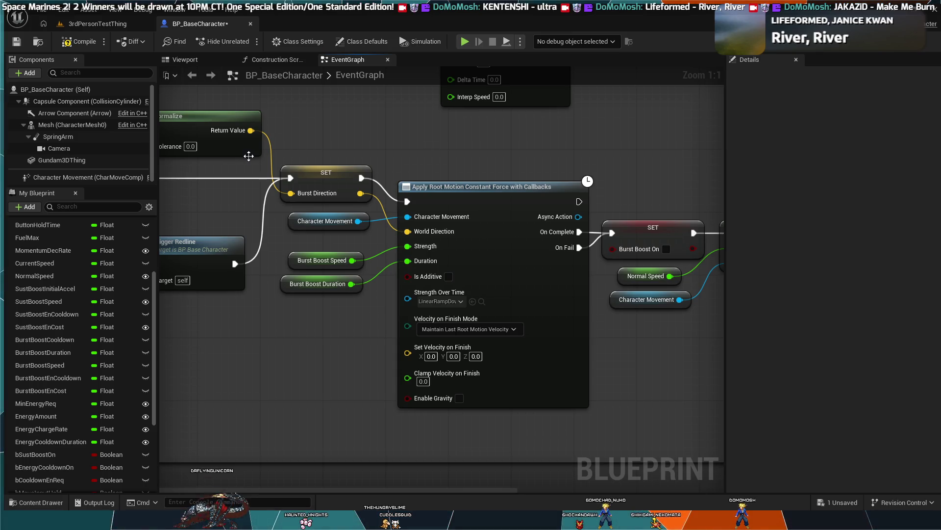
{"action": "scroll", "coordinate": [373, 147], "scroll_direction": "down", "scroll_amount": 3}
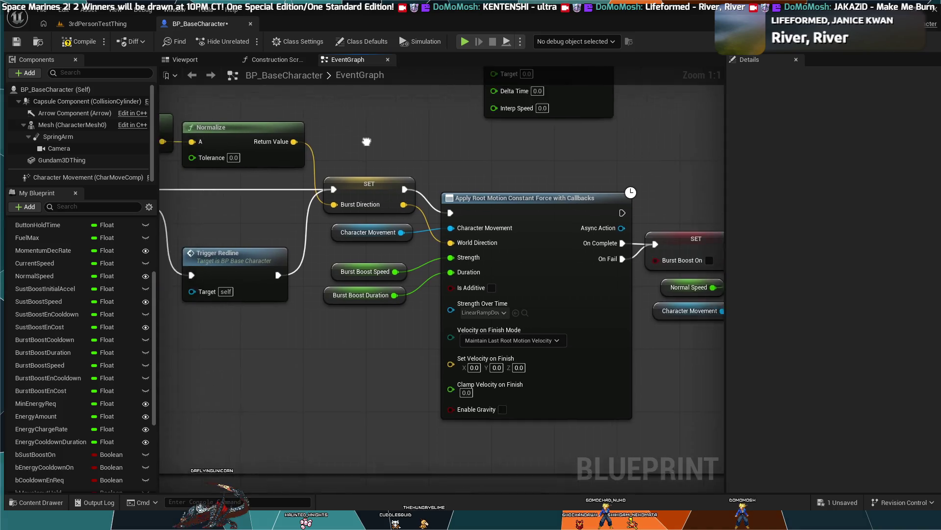
{"action": "scroll", "coordinate": [245, 167], "scroll_direction": "down", "scroll_amount": 2}
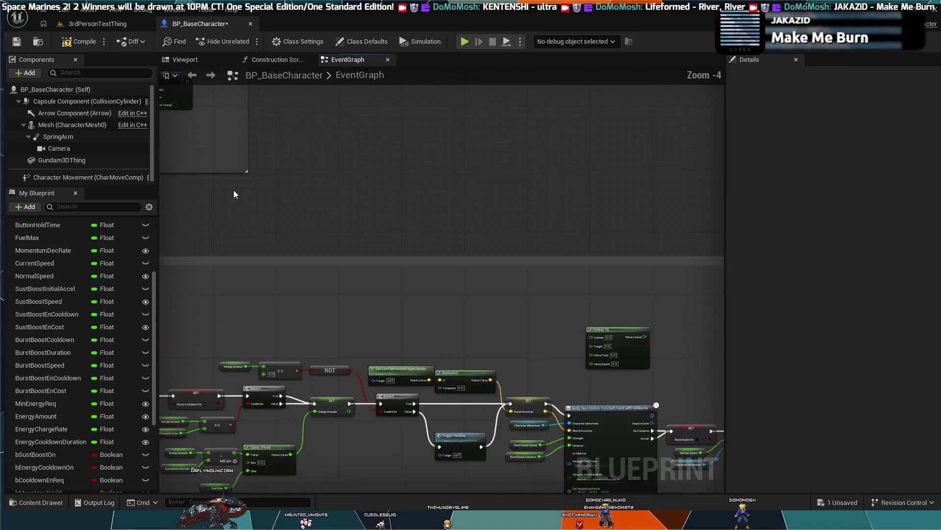
{"action": "scroll", "coordinate": [512, 345], "scroll_direction": "up", "scroll_amount": 3}
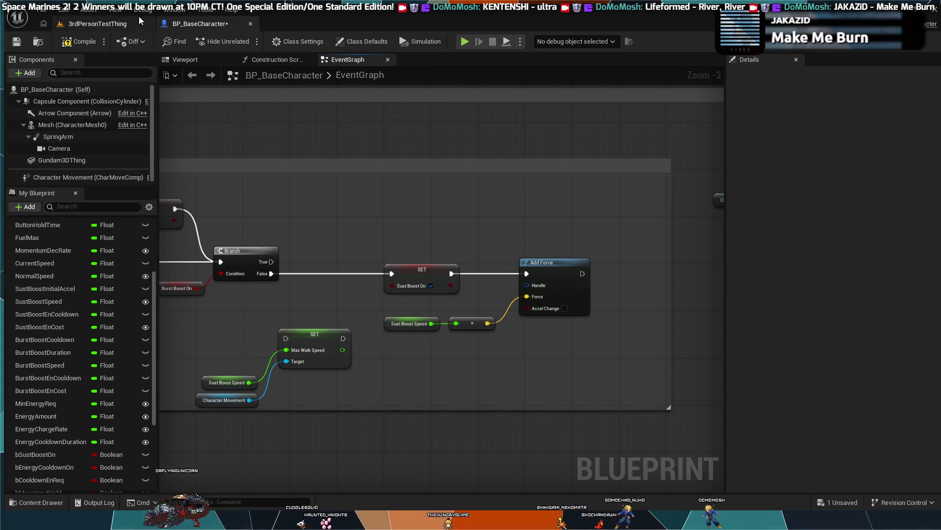
{"action": "scroll", "coordinate": [584, 387], "scroll_direction": "up", "scroll_amount": 2}
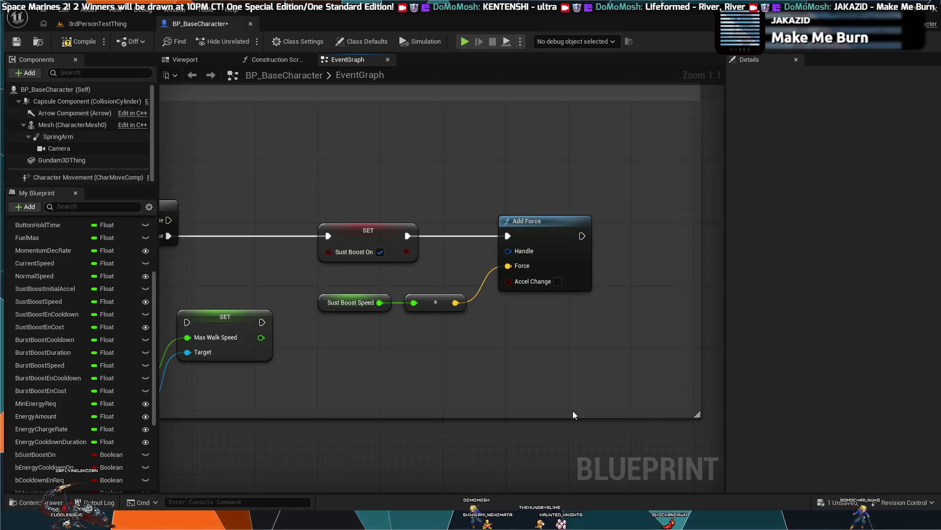
{"action": "scroll", "coordinate": [570, 414], "scroll_direction": "down", "scroll_amount": 1}
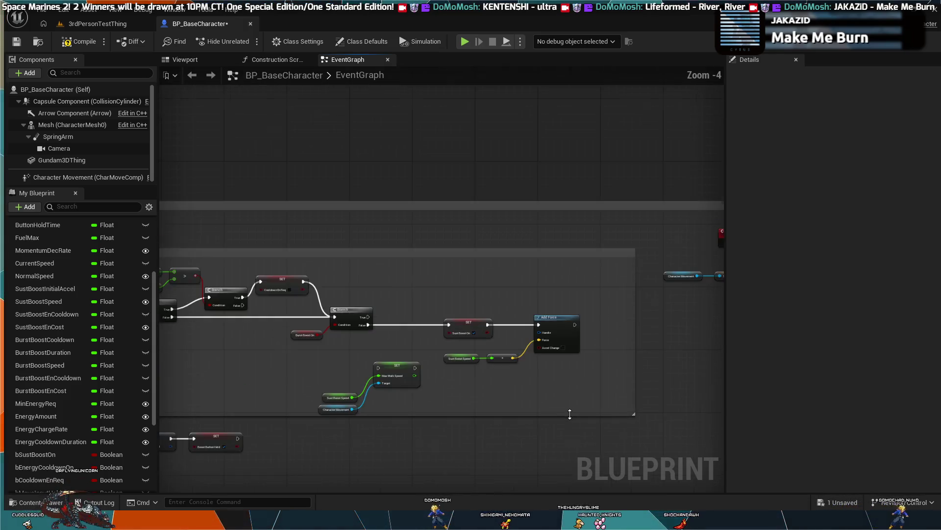
{"action": "mouse_move", "coordinate": [570, 414]}
{"action": "left_mouse_down"}
{"action": "mouse_move", "coordinate": [531, 385]}
{"action": "mouse_move", "coordinate": [532, 356]}
{"action": "left_mouse_up"}
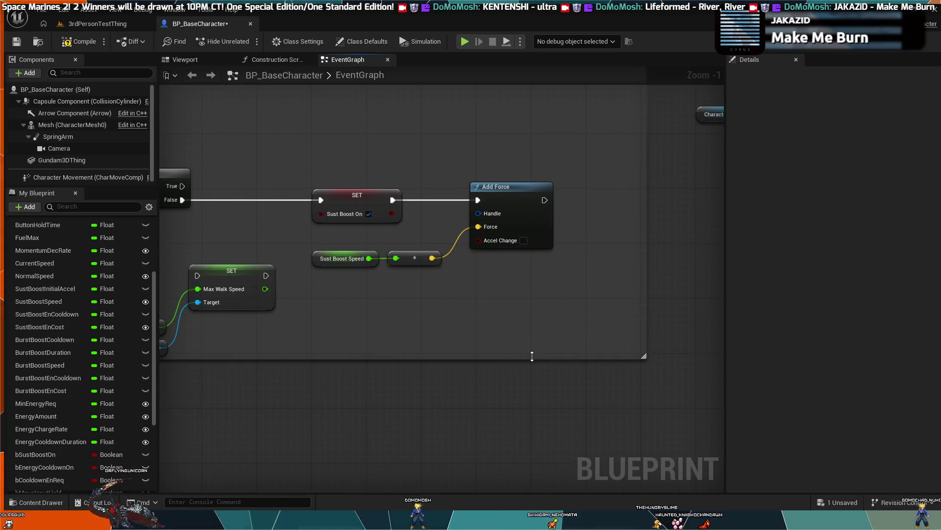
Bring the Branch and NOT nodes into view and compile the BP_BaseCharacter blueprint
{"action": "scroll", "coordinate": [525, 349], "scroll_direction": "down", "scroll_amount": 1}
{"action": "mouse_move", "coordinate": [486, 315]}
{"action": "left_mouse_down"}
{"action": "mouse_move", "coordinate": [489, 325]}
{"action": "mouse_move", "coordinate": [387, 375]}
{"action": "mouse_move", "coordinate": [394, 393]}
{"action": "mouse_move", "coordinate": [332, 471]}
{"action": "left_mouse_up"}
{"action": "scroll", "coordinate": [415, 374], "scroll_direction": "down", "scroll_amount": 1}
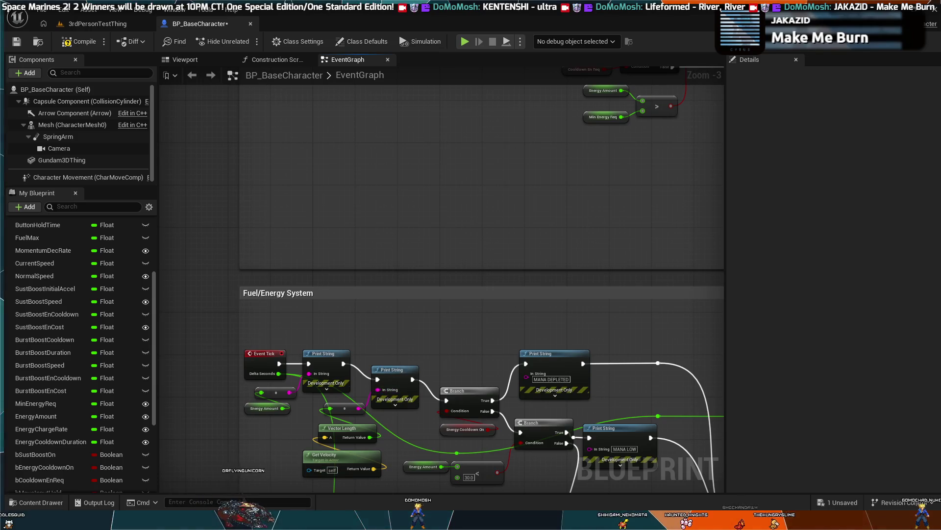
{"action": "left_click_drag", "start_coordinate": [393, 490], "coordinate": [386, 417]}
{"action": "scroll", "coordinate": [387, 417], "scroll_direction": "up", "scroll_amount": 3}
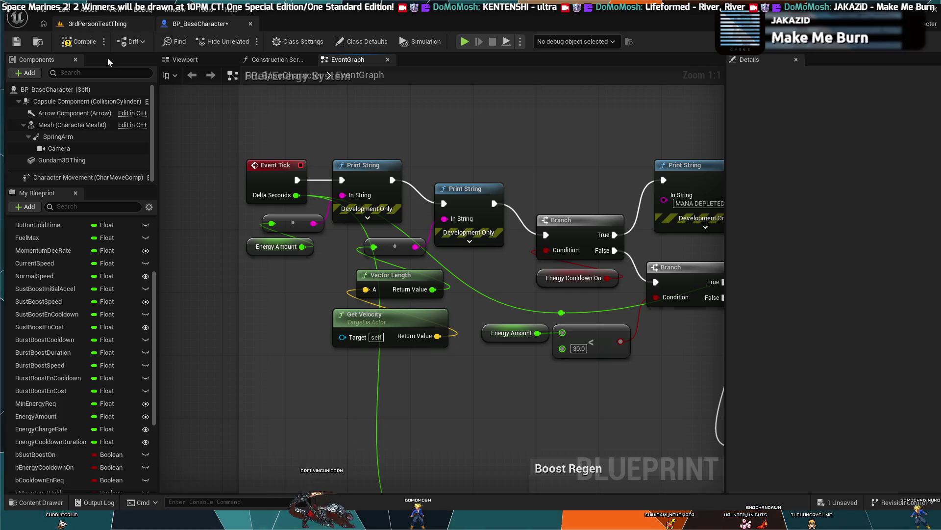
{"action": "left_click", "coordinate": [91, 39]}
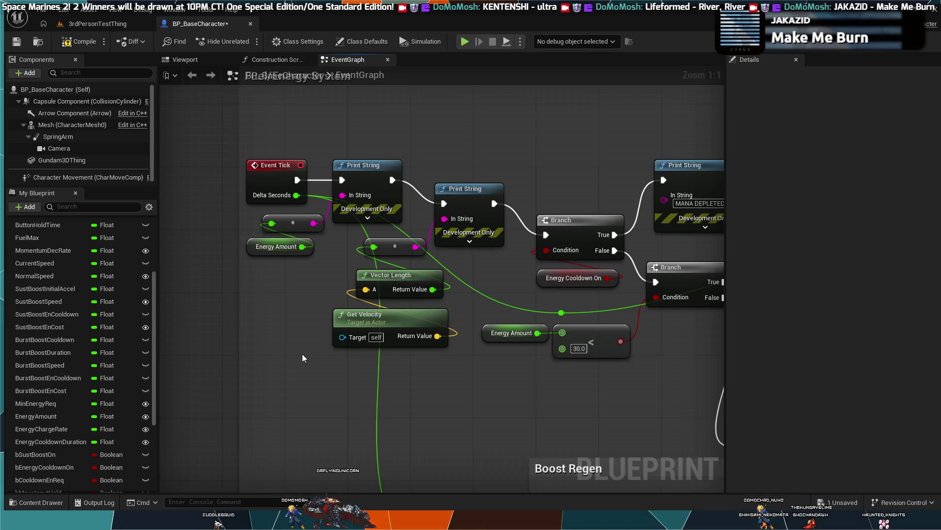
Review the Fuel/Energy System logic with its MANA DEPLETED and MANA LOW checks
{"action": "left_click_drag", "start_coordinate": [483, 126], "coordinate": [422, 205]}
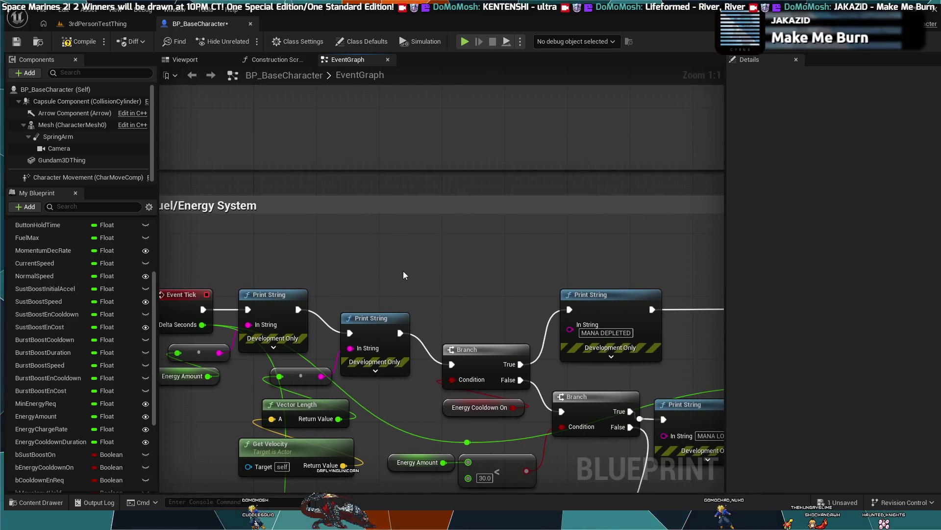
{"action": "scroll", "coordinate": [458, 191], "scroll_direction": "down", "scroll_amount": 1}
{"action": "scroll", "coordinate": [456, 201], "scroll_direction": "up", "scroll_amount": 1}
{"action": "scroll", "coordinate": [456, 204], "scroll_direction": "down", "scroll_amount": 1}
{"action": "left_click_drag", "start_coordinate": [456, 205], "coordinate": [402, 251]}
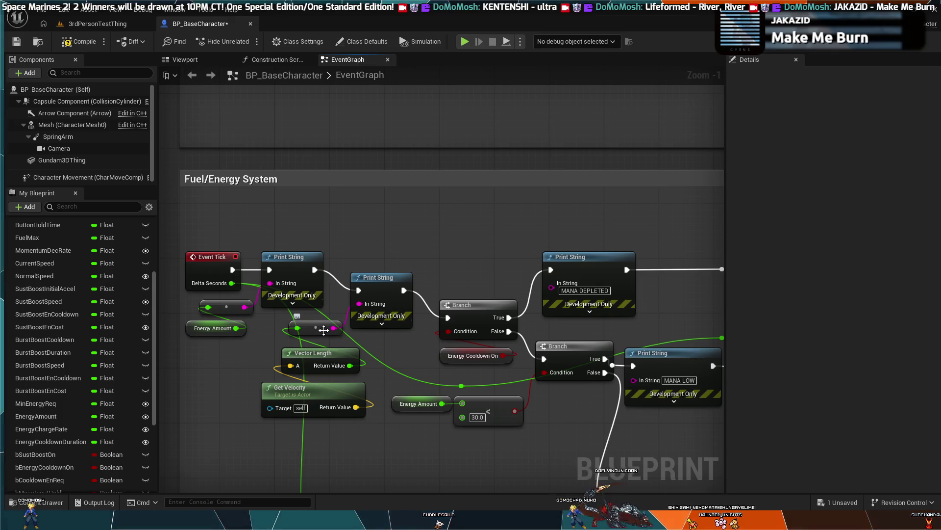
{"action": "left_click_drag", "start_coordinate": [486, 221], "coordinate": [379, 280]}
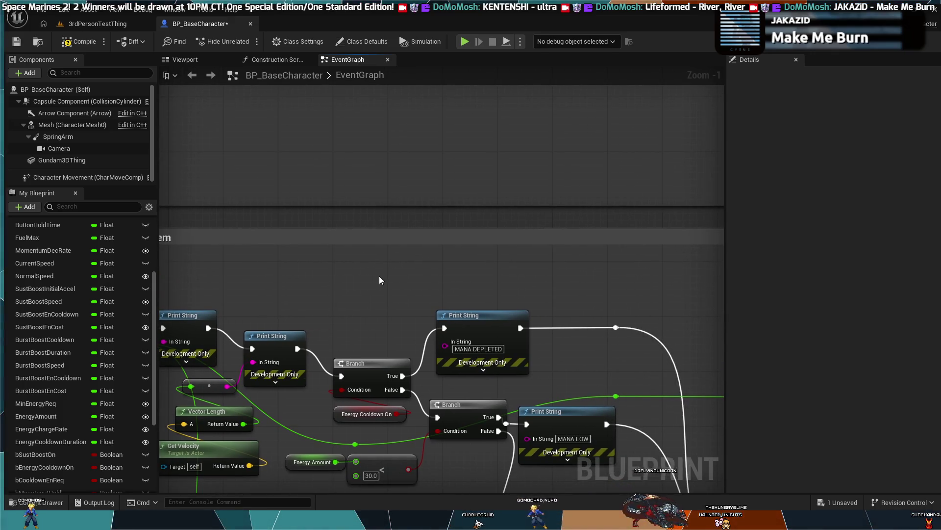
Return to the Add Force nodes and select the Sust Boost Speed getter, showing its 2000.0 default
{"action": "scroll", "coordinate": [378, 276], "scroll_direction": "down", "scroll_amount": 1}
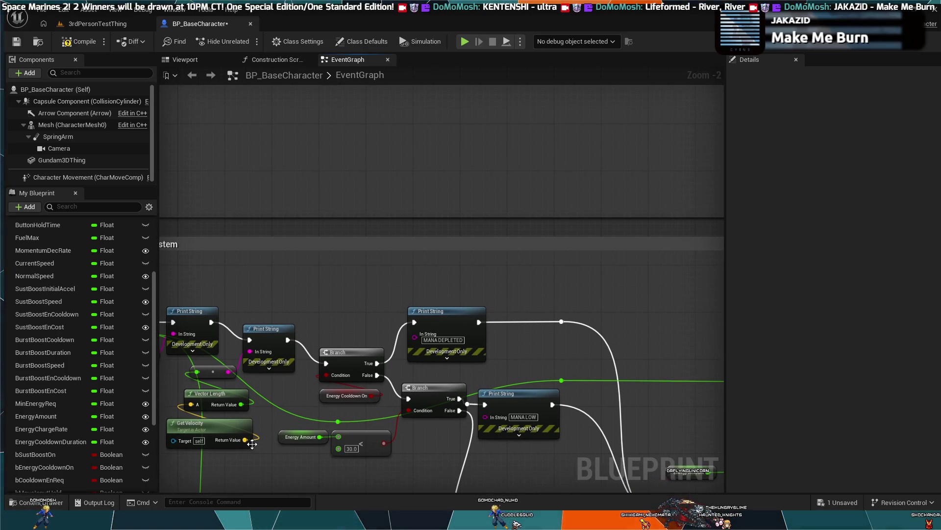
{"action": "mouse_move", "coordinate": [410, 253]}
{"action": "left_mouse_down"}
{"action": "mouse_move", "coordinate": [370, 282]}
{"action": "mouse_move", "coordinate": [428, 246]}
{"action": "mouse_move", "coordinate": [427, 218]}
{"action": "mouse_move", "coordinate": [270, 266]}
{"action": "left_mouse_up"}
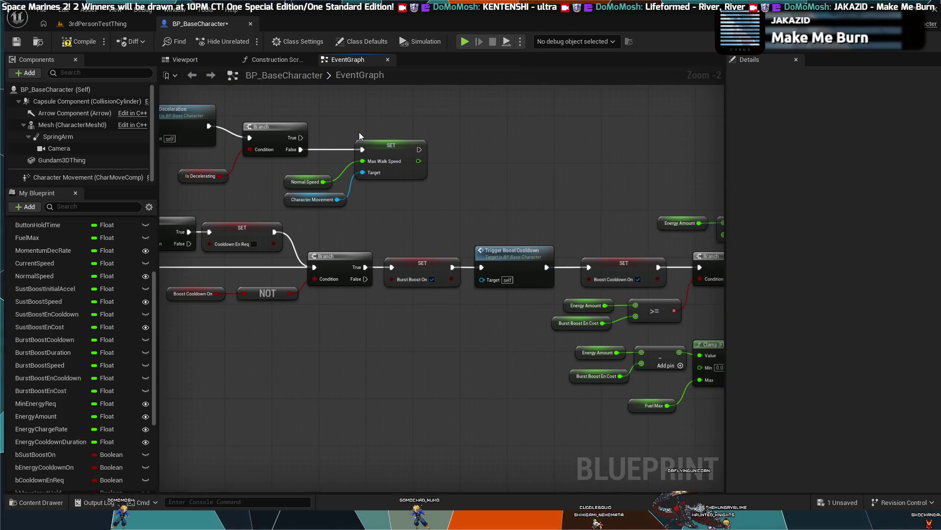
{"action": "mouse_move", "coordinate": [606, 177]}
{"action": "left_mouse_down"}
{"action": "mouse_move", "coordinate": [503, 182]}
{"action": "mouse_move", "coordinate": [410, 138]}
{"action": "left_mouse_up"}
{"action": "mouse_move", "coordinate": [633, 220]}
{"action": "left_mouse_down"}
{"action": "mouse_move", "coordinate": [583, 183]}
{"action": "mouse_move", "coordinate": [663, 154]}
{"action": "mouse_move", "coordinate": [581, 165]}
{"action": "mouse_move", "coordinate": [564, 246]}
{"action": "mouse_move", "coordinate": [522, 241]}
{"action": "mouse_move", "coordinate": [601, 309]}
{"action": "mouse_move", "coordinate": [569, 366]}
{"action": "mouse_move", "coordinate": [520, 293]}
{"action": "left_mouse_up"}
{"action": "scroll", "coordinate": [502, 344], "scroll_direction": "down", "scroll_amount": 3}
{"action": "mouse_move", "coordinate": [502, 343]}
{"action": "left_mouse_down"}
{"action": "mouse_move", "coordinate": [422, 349]}
{"action": "mouse_move", "coordinate": [333, 337]}
{"action": "left_mouse_up"}
{"action": "scroll", "coordinate": [401, 311], "scroll_direction": "up", "scroll_amount": 5}
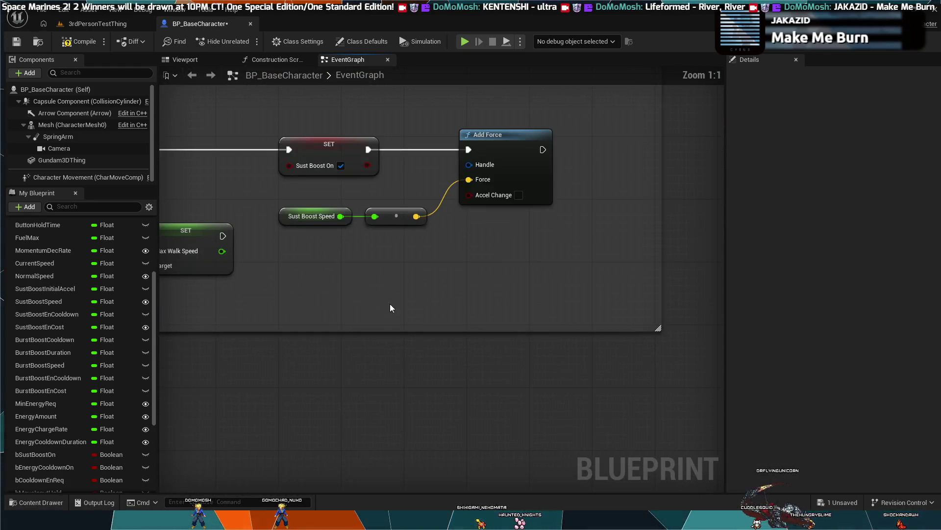
{"action": "left_click_drag", "start_coordinate": [459, 348], "coordinate": [472, 356]}
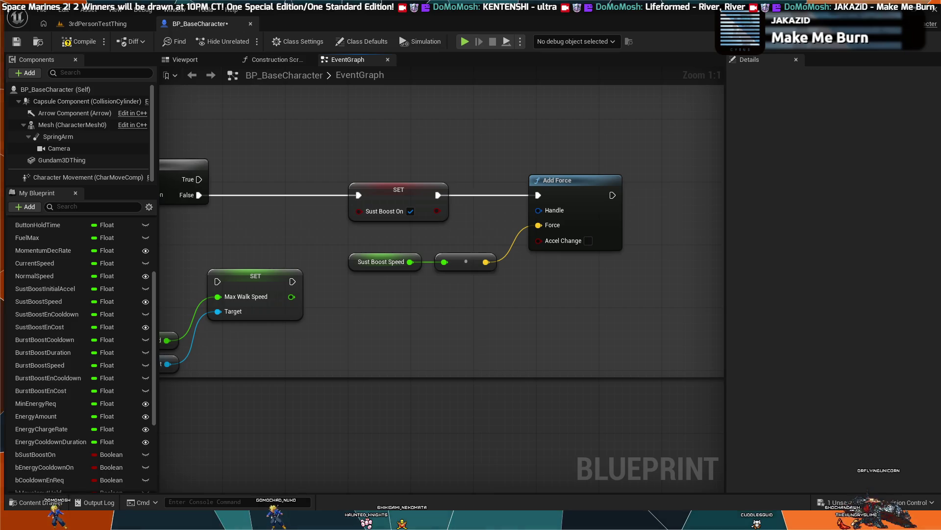
{"action": "left_click", "coordinate": [382, 264]}
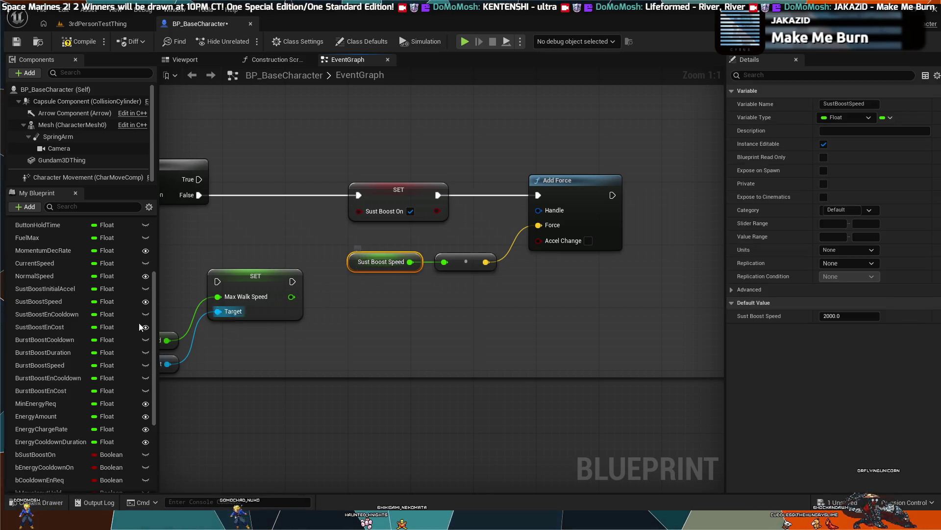
Set SustBoostSpeed's default value to 200000 and go back to the 3rdPersonTestThing level
{"action": "left_click", "coordinate": [69, 304]}
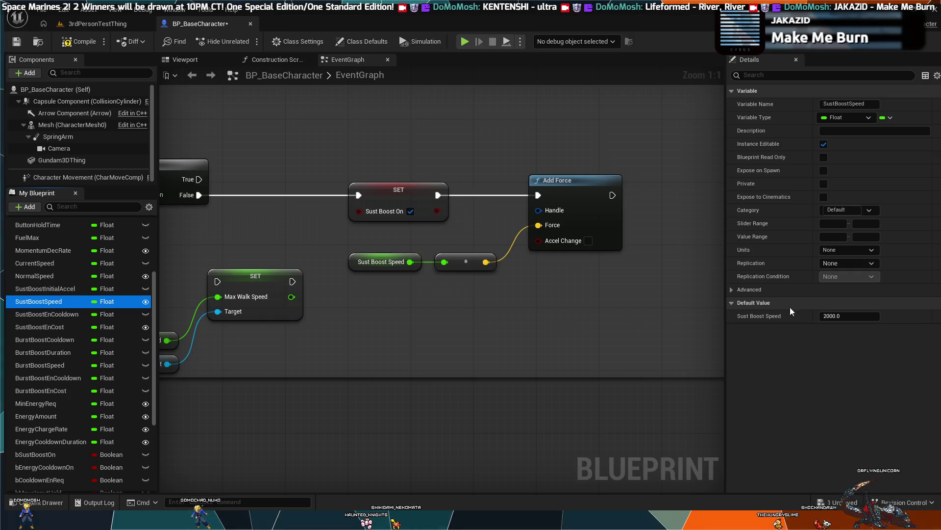
{"action": "left_click", "coordinate": [832, 316]}
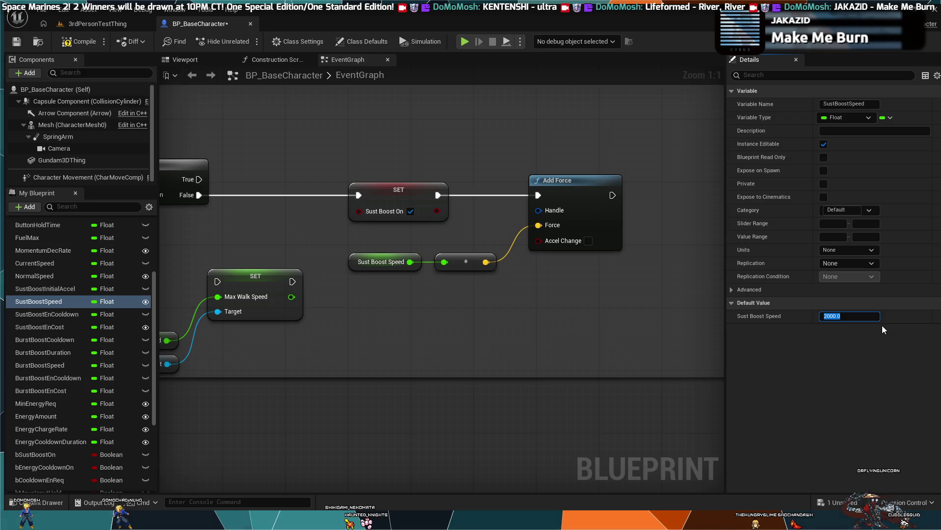
{"action": "type", "text": "2"}
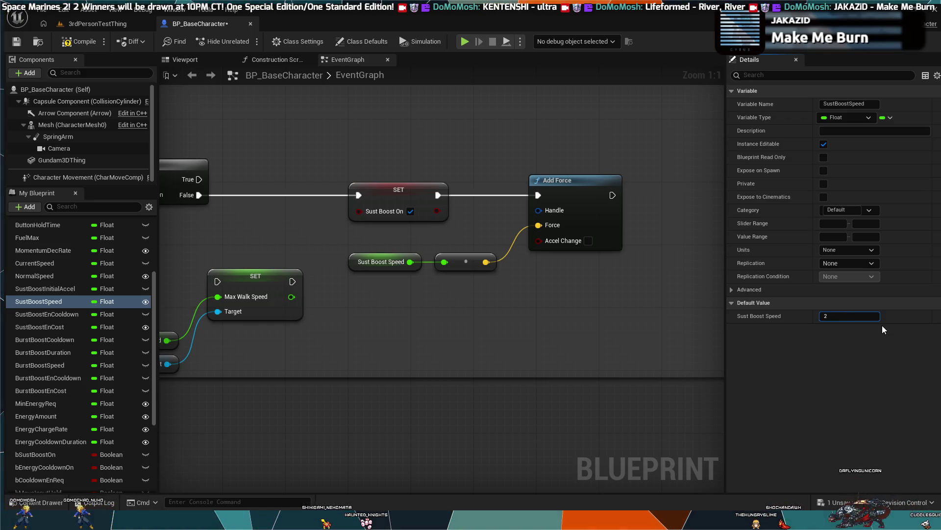
{"action": "type", "text": "00000"}
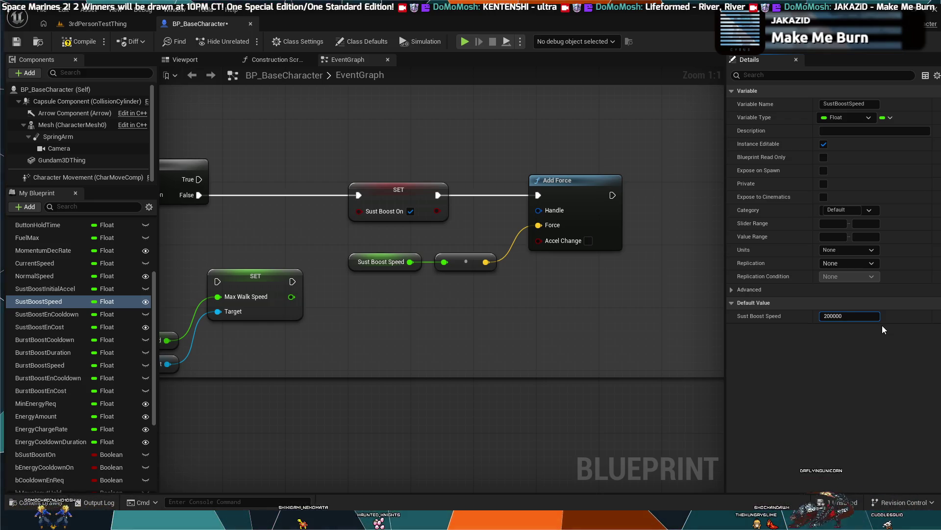
{"action": "key", "text": "Return"}
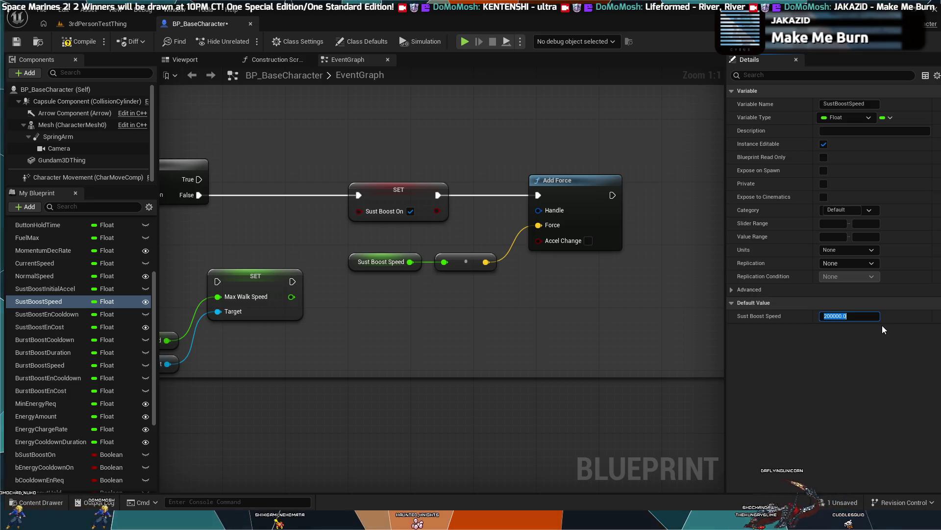
{"action": "left_click", "coordinate": [83, 23]}
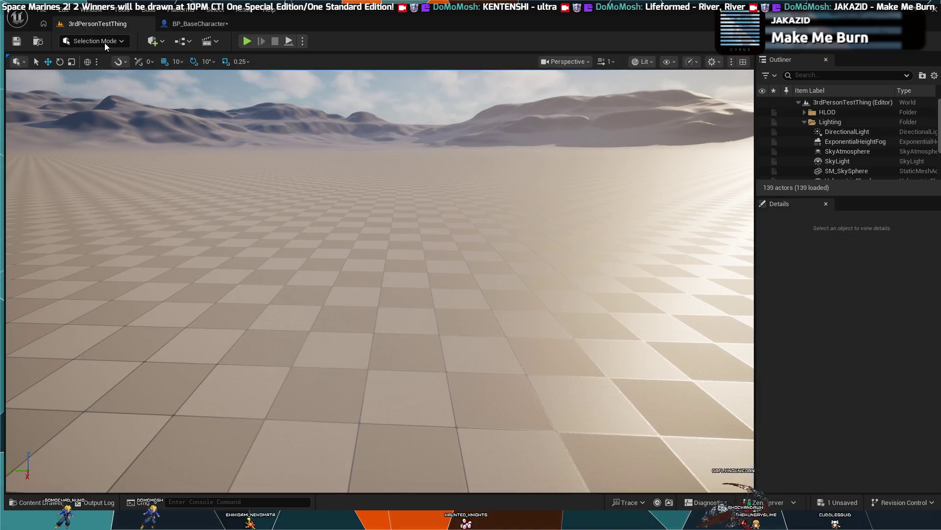
Run a quick Play-In-Editor test of the mech and return to BP_BaseCharacter
{"action": "left_click", "coordinate": [246, 43]}
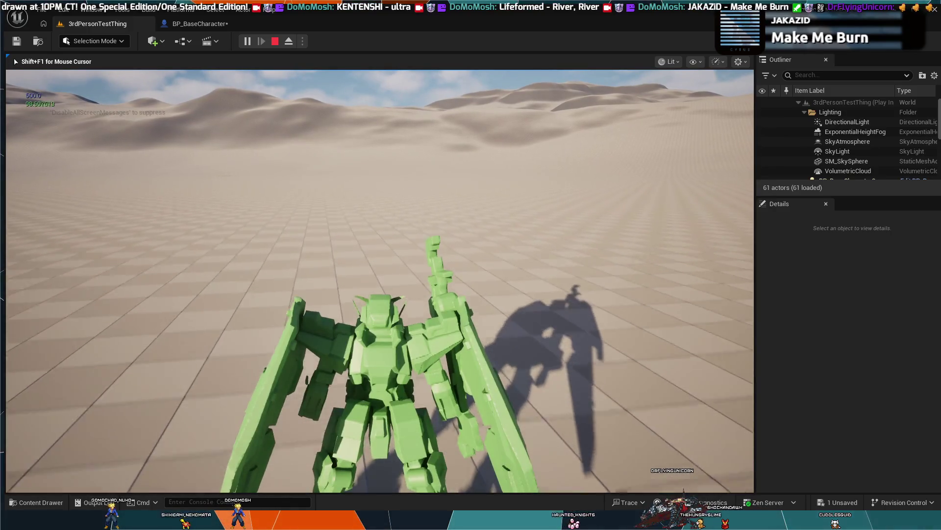
{"action": "key", "text": "shift+F1"}
{"action": "key", "text": "Escape"}
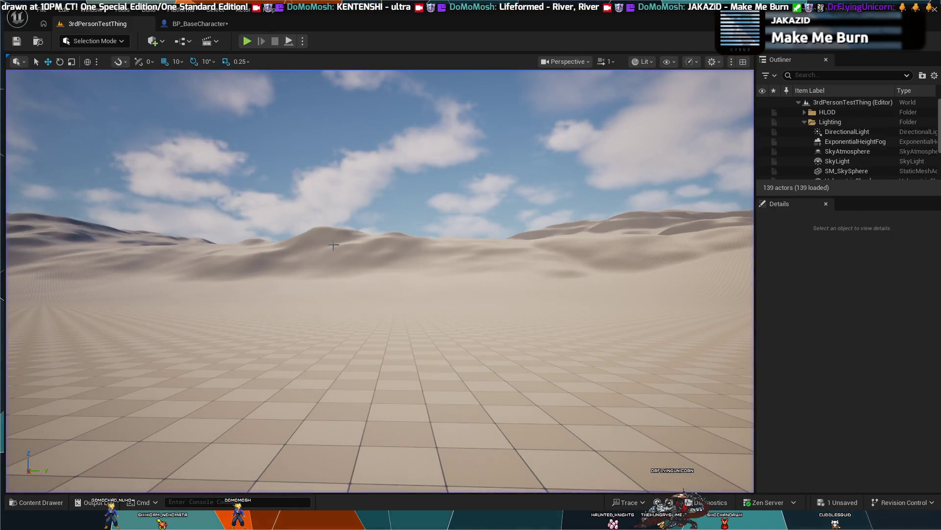
{"action": "left_click", "coordinate": [173, 24]}
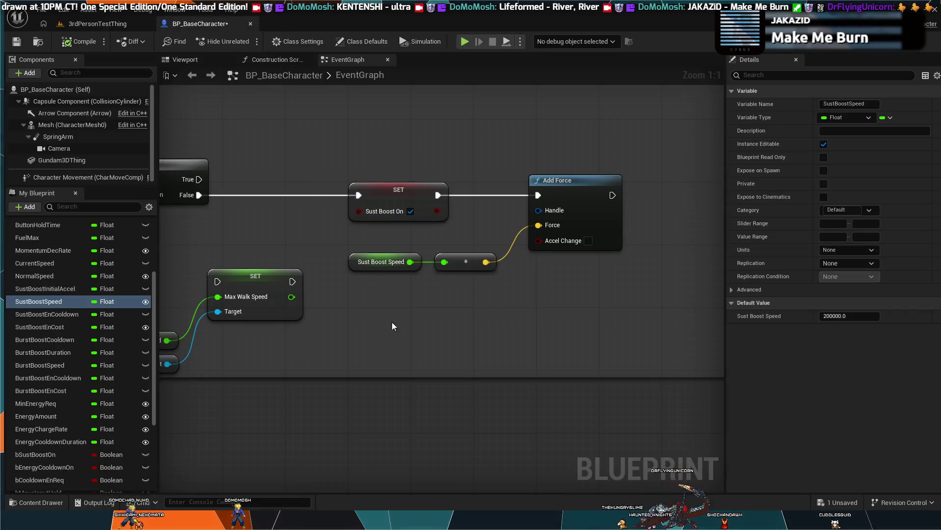
Survey the boost node chains and briefly start and stop a simulation
{"action": "scroll", "coordinate": [416, 316], "scroll_direction": "down", "scroll_amount": 1}
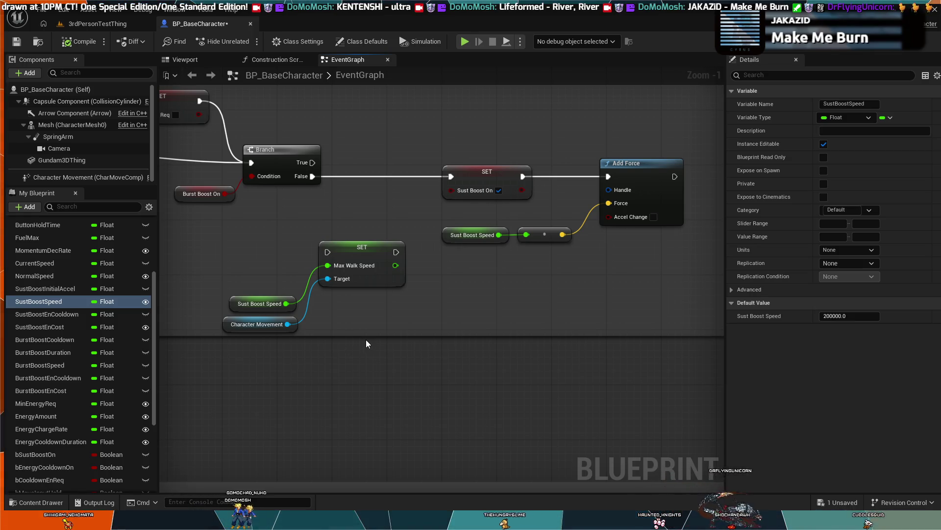
{"action": "scroll", "coordinate": [371, 331], "scroll_direction": "down", "scroll_amount": 2}
{"action": "mouse_move", "coordinate": [372, 332]}
{"action": "left_mouse_down"}
{"action": "mouse_move", "coordinate": [427, 292]}
{"action": "mouse_move", "coordinate": [401, 352]}
{"action": "left_mouse_up"}
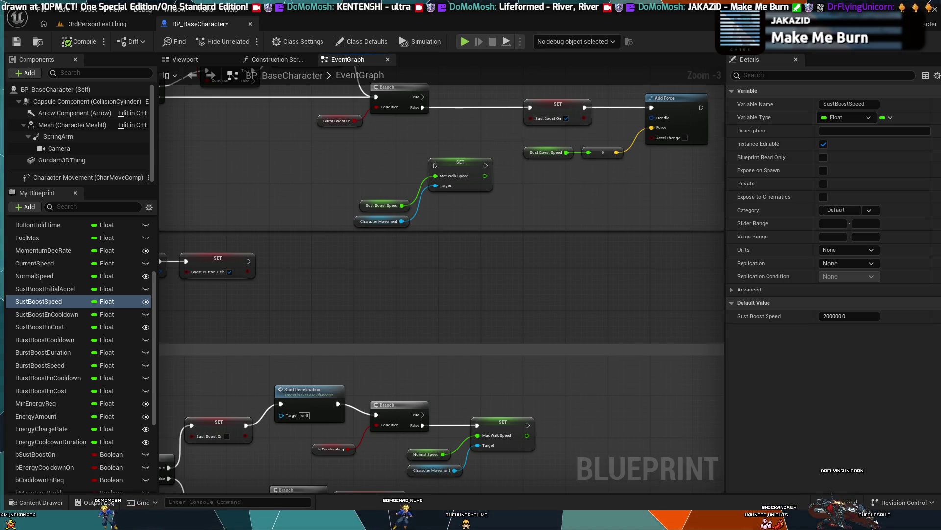
{"action": "left_click", "coordinate": [421, 41]}
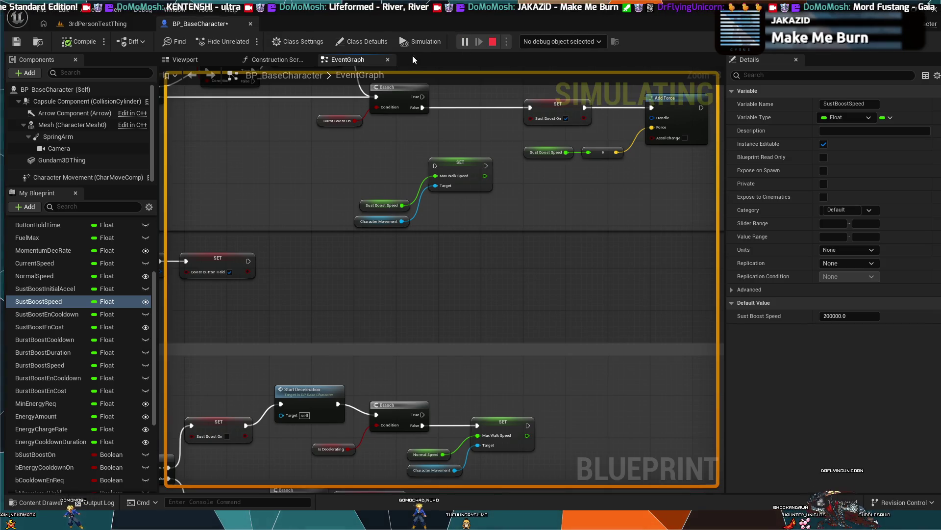
{"action": "key", "text": "Escape"}
Play the 3rdPersonTestThing level, drive the mech forward with W, then return to the event graph
{"action": "left_click", "coordinate": [115, 24]}
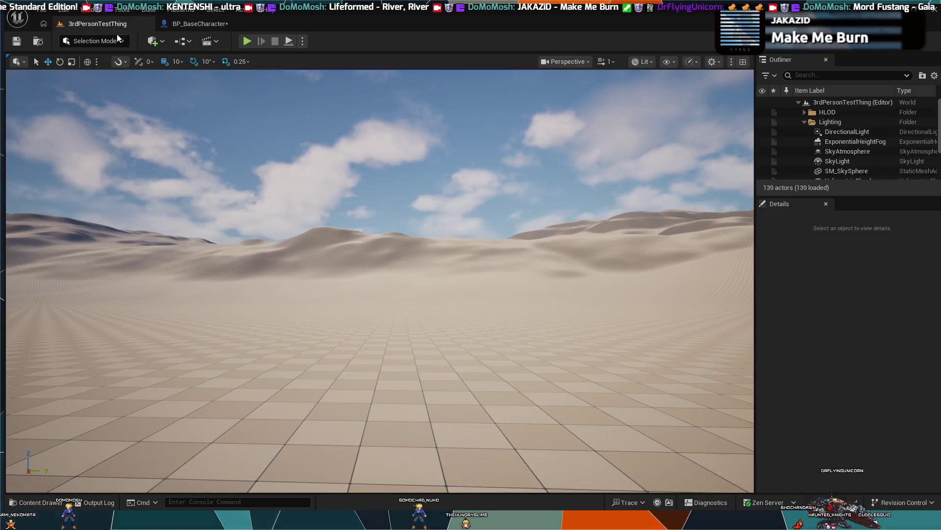
{"action": "left_click", "coordinate": [246, 41]}
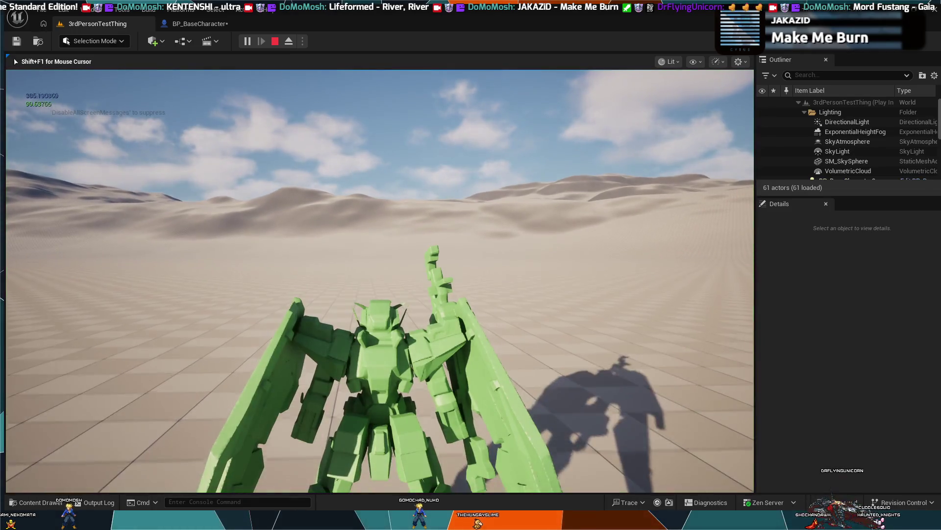
{"action": "scroll", "coordinate": [380, 281], "scroll_direction": "down", "scroll_amount": 1}
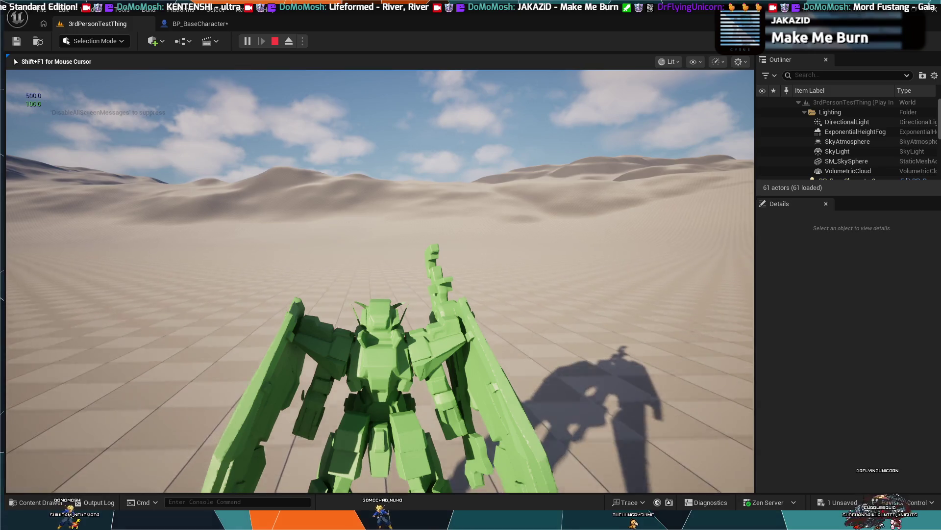
{"action": "key", "text": "w"}
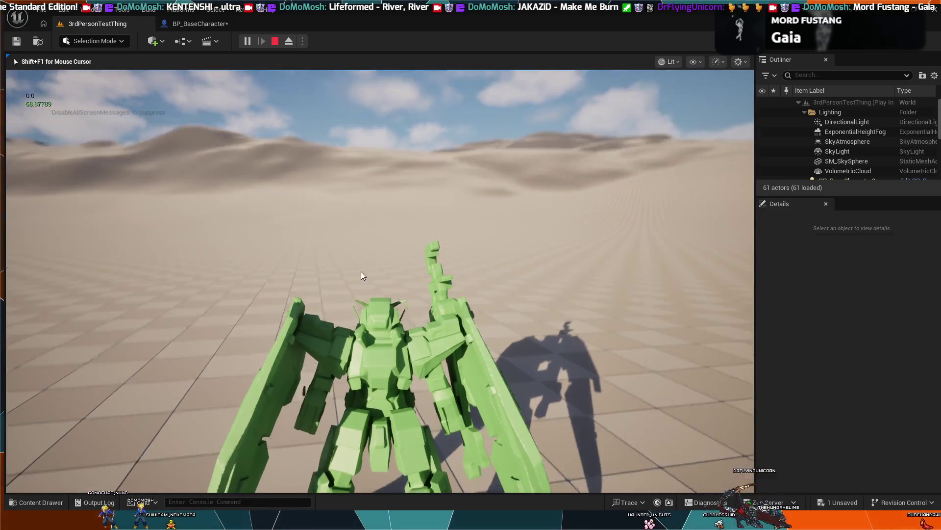
{"action": "key", "text": "Escape"}
{"action": "left_click", "coordinate": [213, 23]}
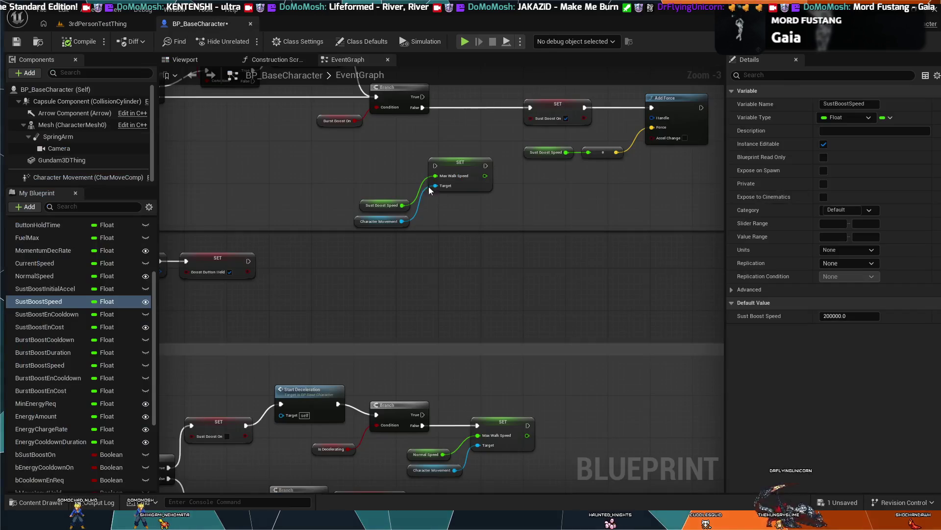
Locate the Sust Boost Speed chain and delete its old Add Force node
{"action": "left_click", "coordinate": [483, 206]}
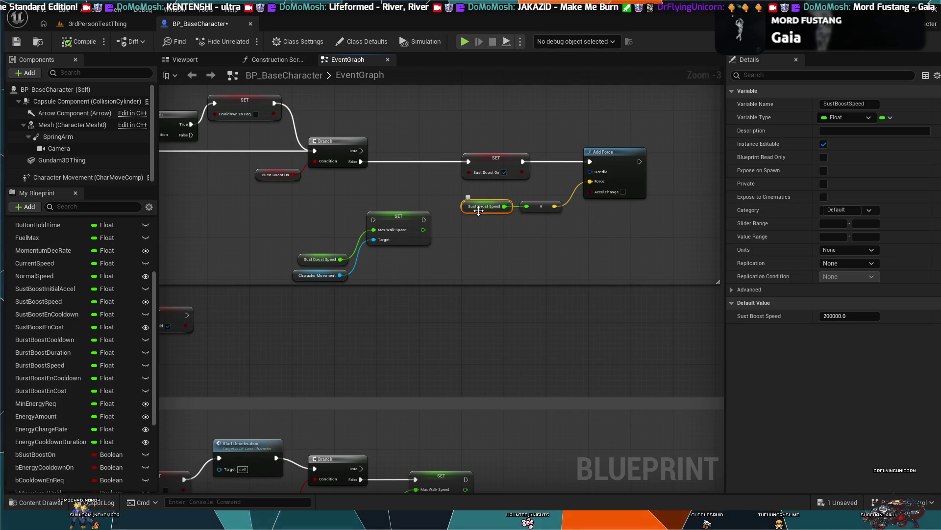
{"action": "mouse_move", "coordinate": [470, 224]}
{"action": "left_mouse_down"}
{"action": "mouse_move", "coordinate": [491, 319]}
{"action": "mouse_move", "coordinate": [378, 193]}
{"action": "mouse_move", "coordinate": [221, 224]}
{"action": "mouse_move", "coordinate": [230, 255]}
{"action": "mouse_move", "coordinate": [443, 373]}
{"action": "left_mouse_up"}
{"action": "scroll", "coordinate": [490, 319], "scroll_direction": "down", "scroll_amount": 1}
{"action": "scroll", "coordinate": [449, 302], "scroll_direction": "up", "scroll_amount": 2}
{"action": "left_click_drag", "start_coordinate": [434, 206], "coordinate": [434, 332]}
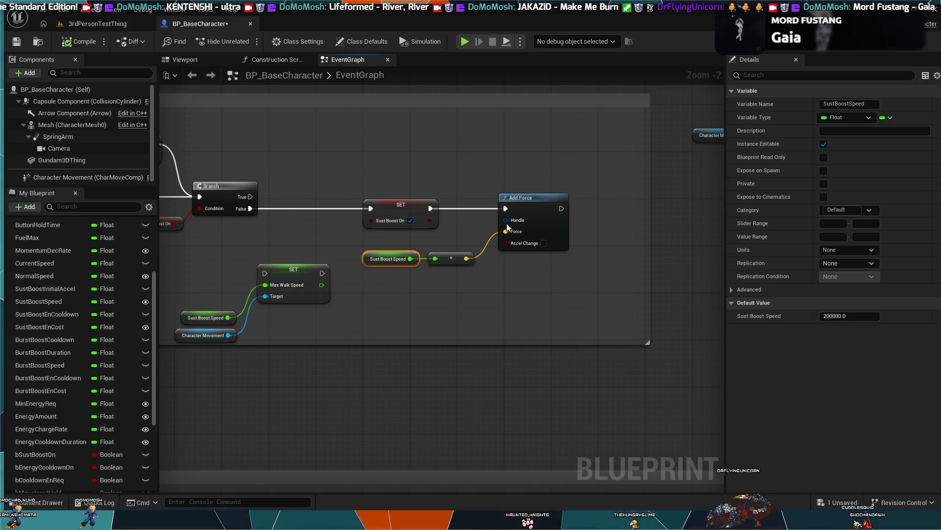
{"action": "left_click", "coordinate": [523, 196]}
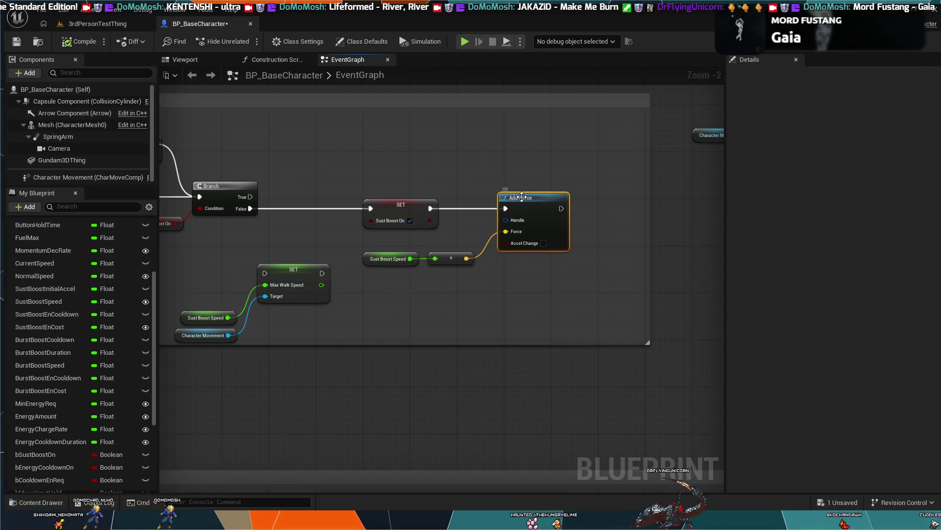
{"action": "left_click", "coordinate": [640, 227]}
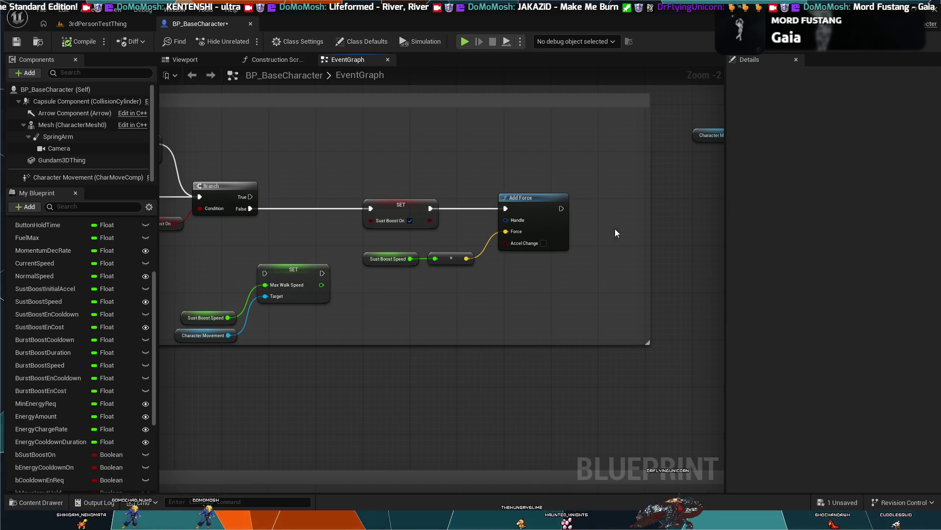
{"action": "left_click", "coordinate": [544, 204]}
{"action": "key", "text": "Delete"}
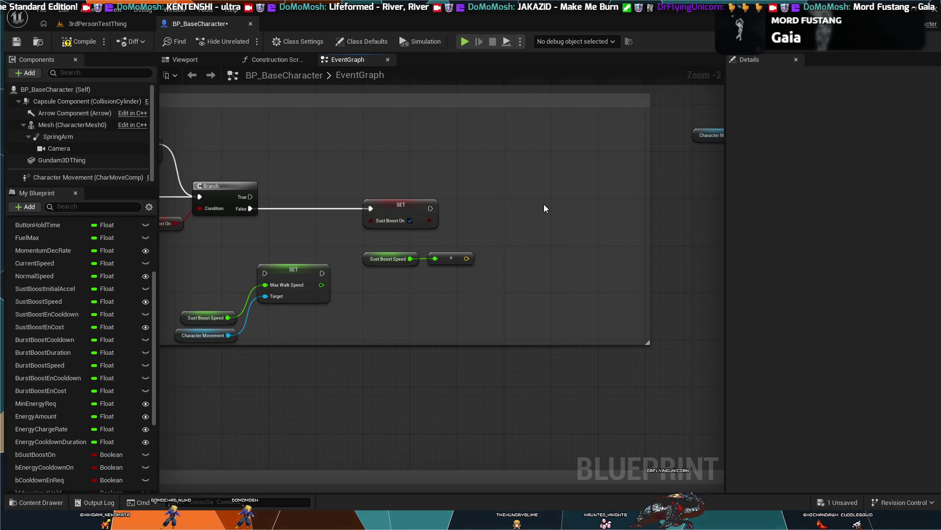
Add a CharacterMovement Add Force after Set Sust Boost On, feed the multiply into Force, and align the nodes
{"action": "left_click_drag", "start_coordinate": [431, 208], "coordinate": [490, 202]}
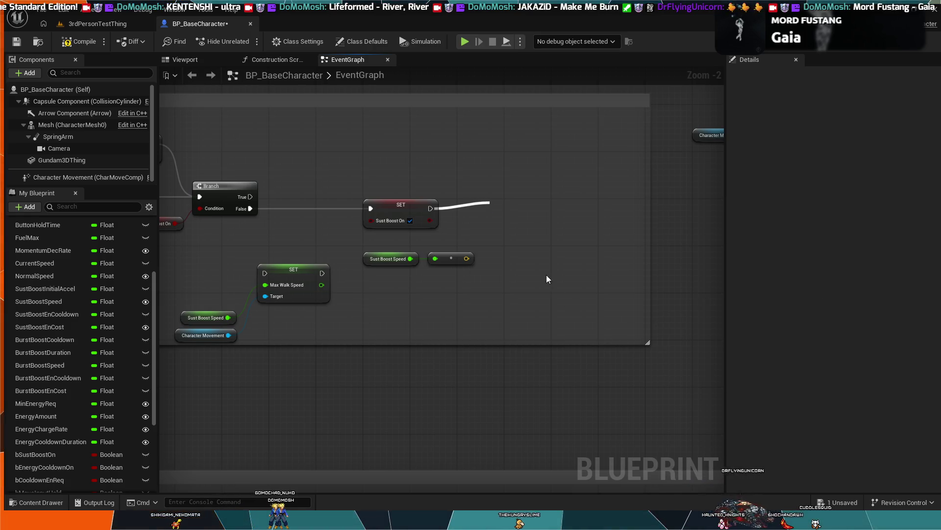
{"action": "key", "text": "ctrl+z"}
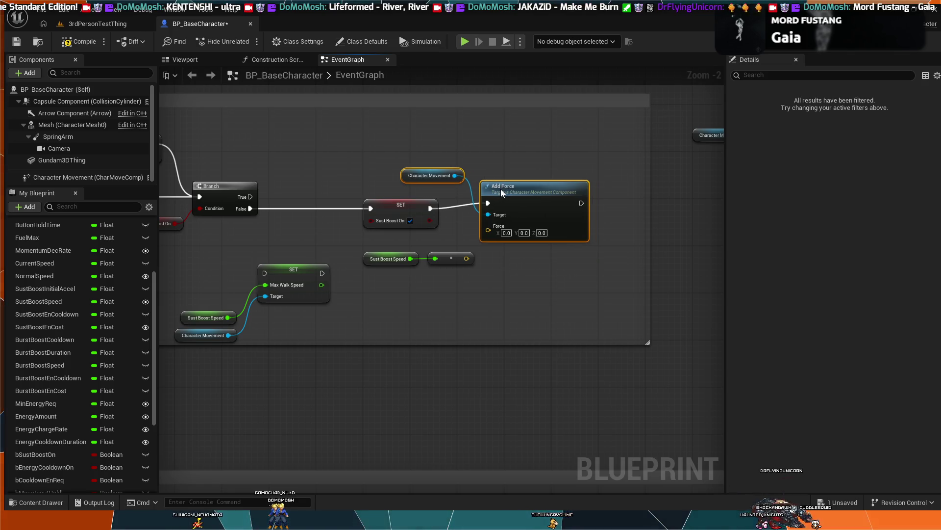
{"action": "left_click_drag", "start_coordinate": [479, 234], "coordinate": [487, 229]}
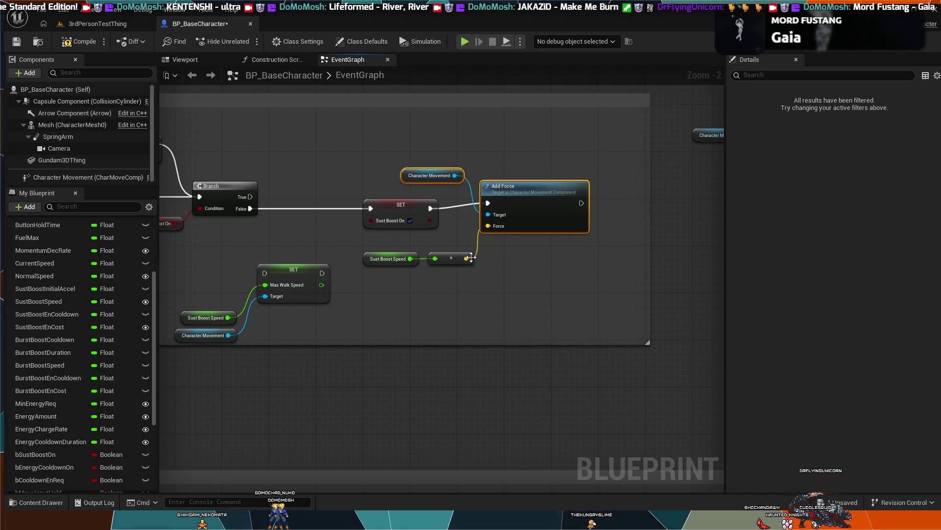
{"action": "left_click_drag", "start_coordinate": [396, 265], "coordinate": [423, 246]}
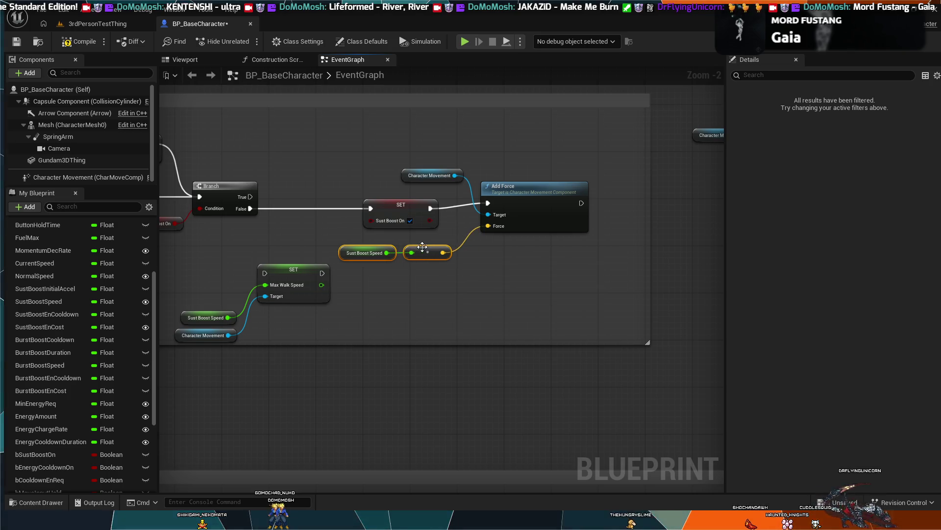
{"action": "left_click_drag", "start_coordinate": [510, 192], "coordinate": [500, 198]}
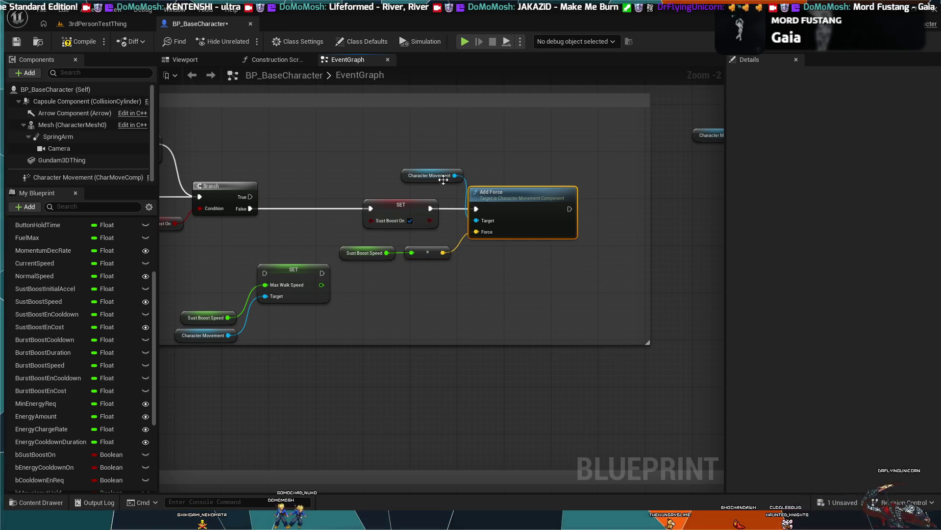
{"action": "left_click_drag", "start_coordinate": [437, 175], "coordinate": [434, 176]}
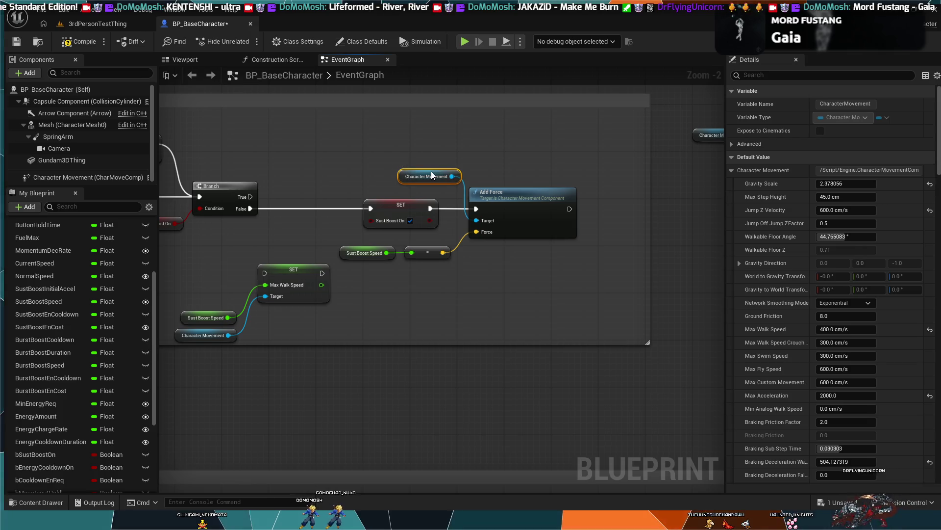
Play the 3rdPersonTestThing level, move the mech forward with W, then return to BP_BaseCharacter
{"action": "left_click", "coordinate": [96, 23]}
{"action": "key", "text": "alt+p"}
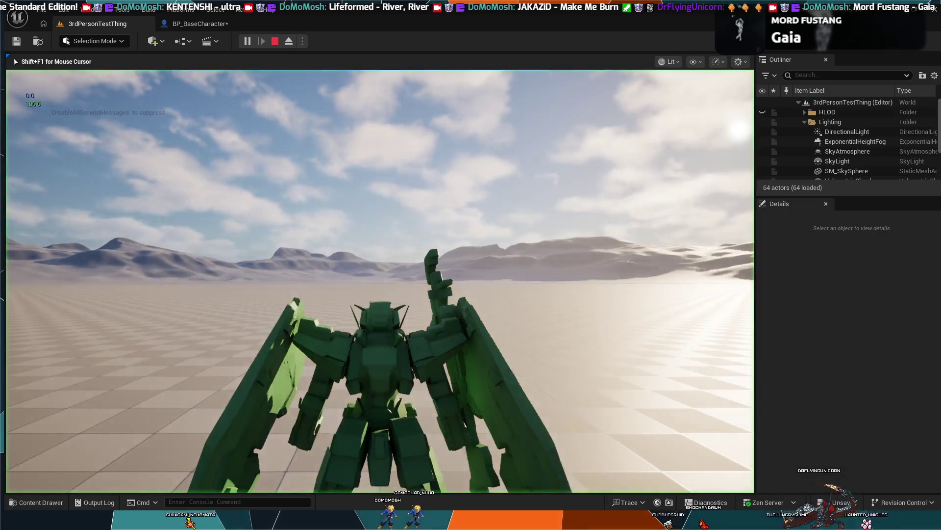
{"action": "key", "text": "w"}
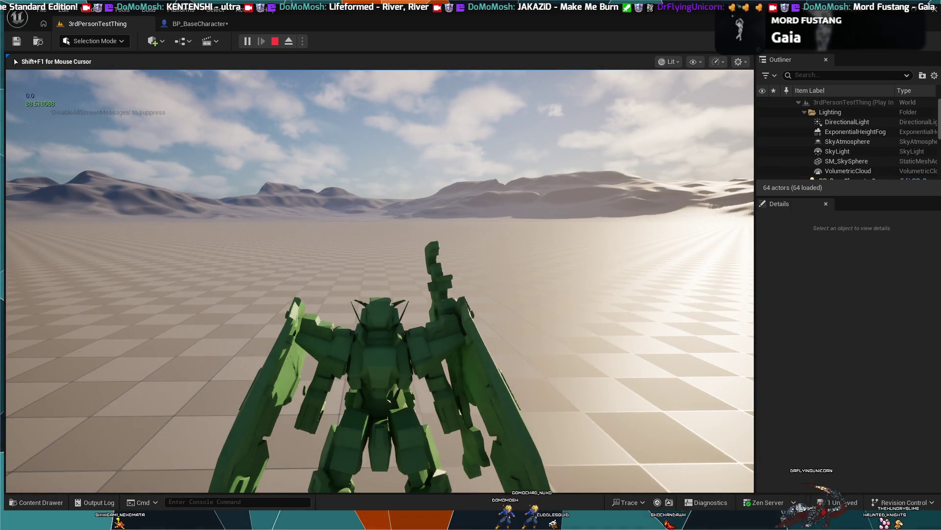
{"action": "key", "text": "Escape"}
{"action": "left_click", "coordinate": [228, 24]}
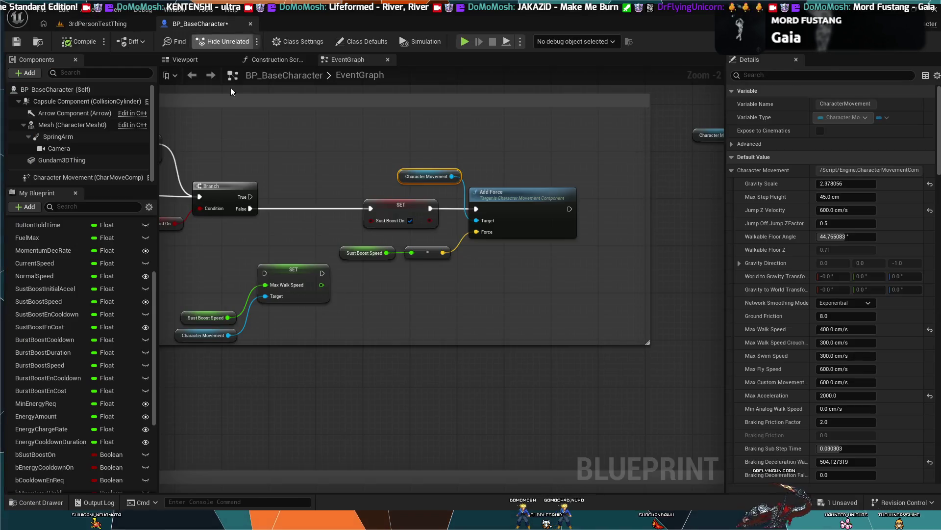
{"action": "left_click", "coordinate": [368, 252]}
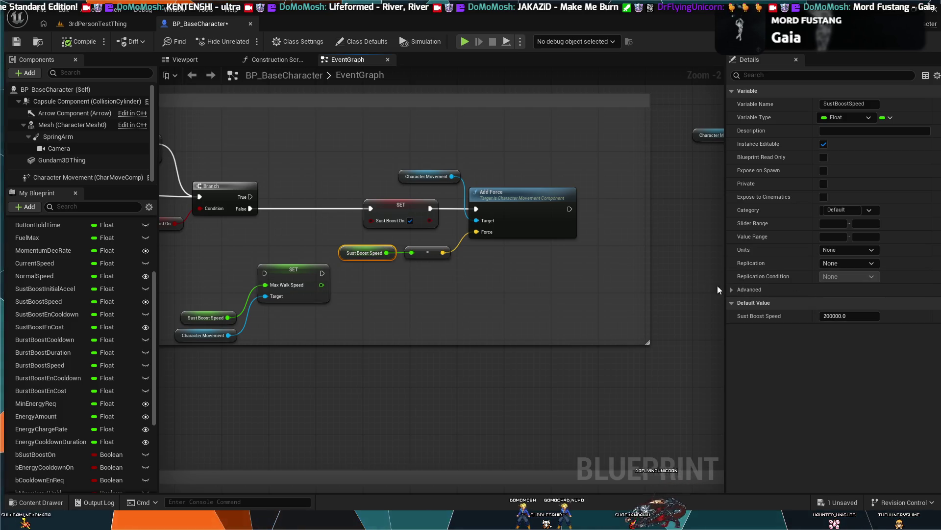
{"action": "left_click", "coordinate": [502, 224]}
{"action": "left_click", "coordinate": [423, 176]}
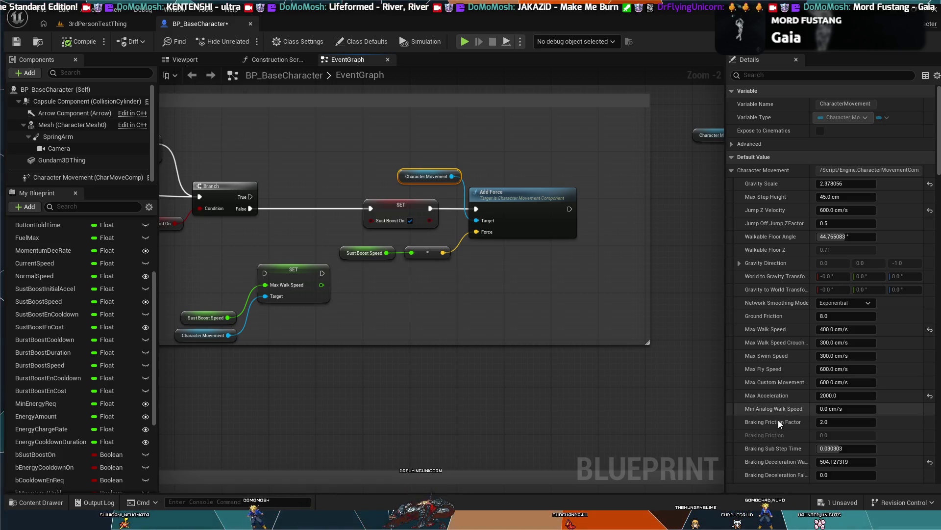
{"action": "scroll", "coordinate": [778, 421], "scroll_direction": "down", "scroll_amount": 2}
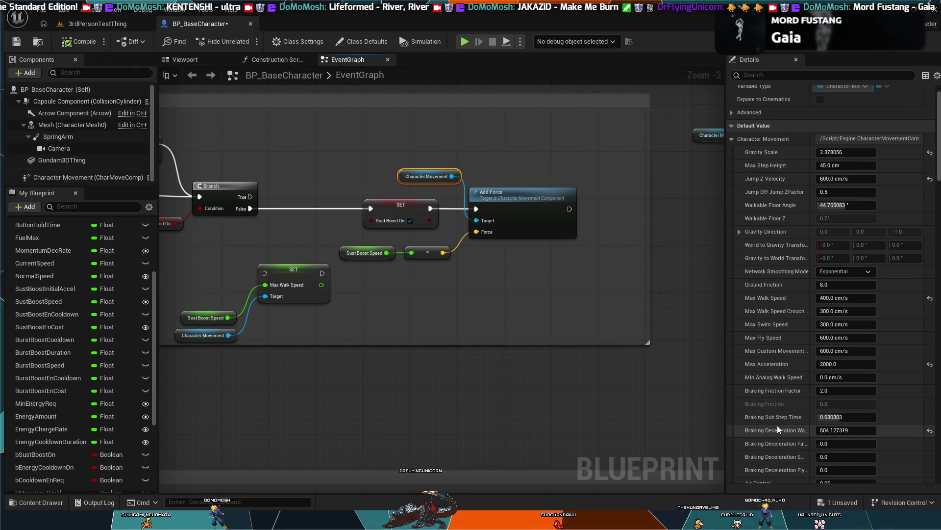
{"action": "scroll", "coordinate": [779, 415], "scroll_direction": "down", "scroll_amount": 1}
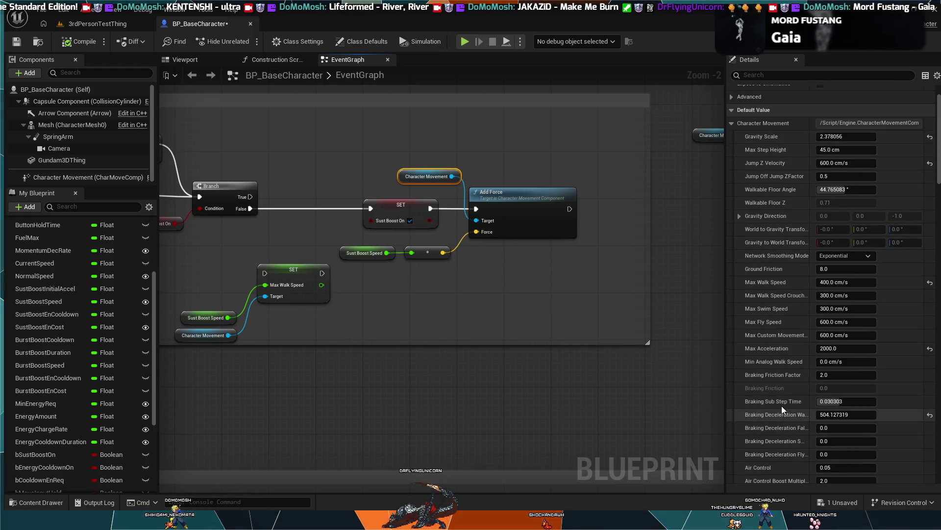
{"action": "scroll", "coordinate": [784, 395], "scroll_direction": "down", "scroll_amount": 4}
{"action": "scroll", "coordinate": [786, 384], "scroll_direction": "down", "scroll_amount": 5}
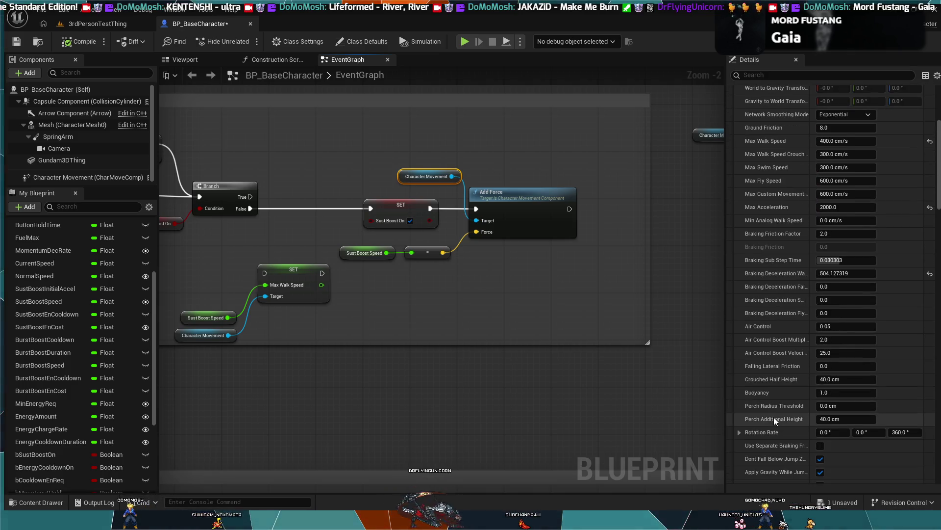
{"action": "scroll", "coordinate": [774, 416], "scroll_direction": "down", "scroll_amount": 4}
{"action": "scroll", "coordinate": [774, 417], "scroll_direction": "down", "scroll_amount": 4}
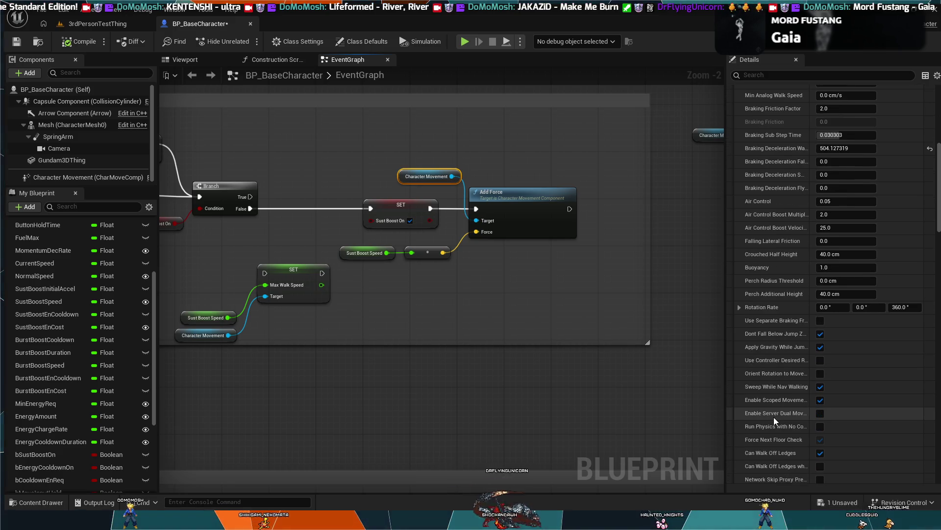
{"action": "left_click", "coordinate": [739, 306]}
{"action": "left_click", "coordinate": [739, 306]}
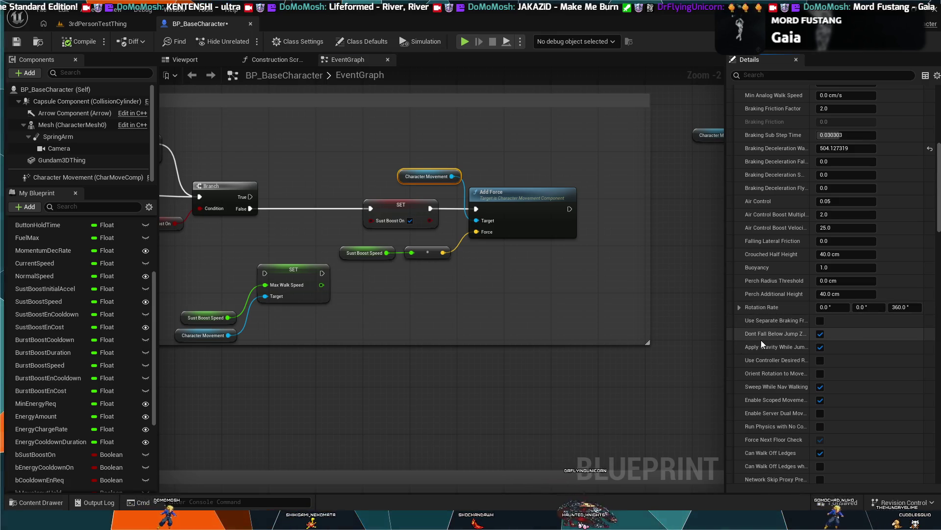
{"action": "scroll", "coordinate": [761, 340], "scroll_direction": "down", "scroll_amount": 3}
{"action": "scroll", "coordinate": [761, 340], "scroll_direction": "down", "scroll_amount": 5}
{"action": "scroll", "coordinate": [768, 378], "scroll_direction": "down", "scroll_amount": 5}
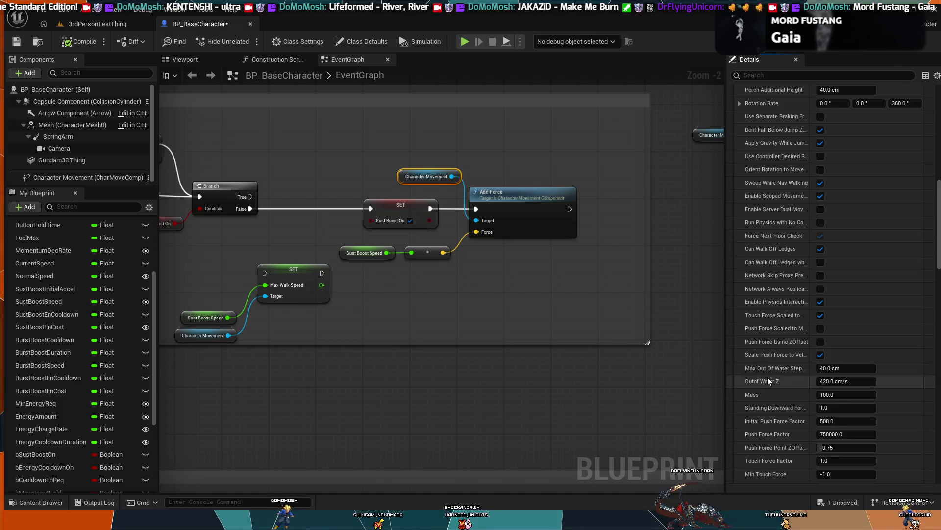
{"action": "scroll", "coordinate": [767, 380], "scroll_direction": "down", "scroll_amount": 5}
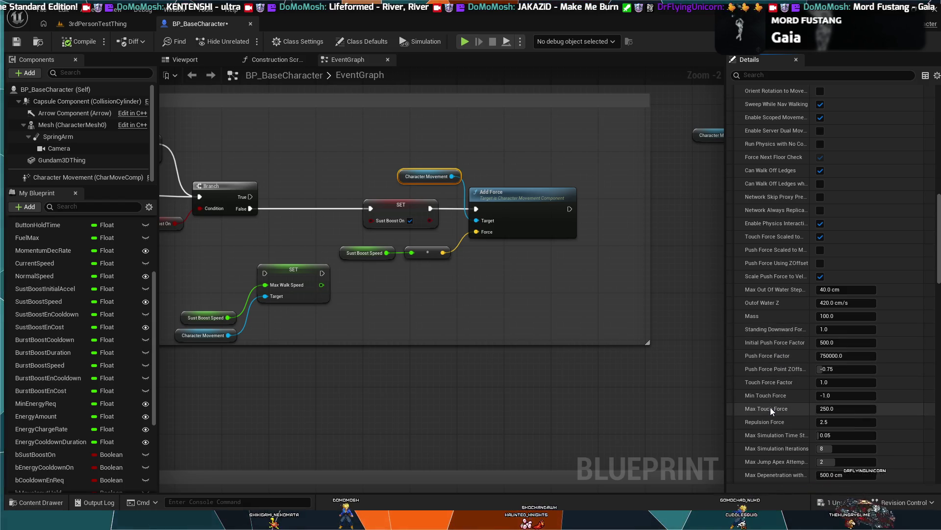
{"action": "scroll", "coordinate": [777, 421], "scroll_direction": "down", "scroll_amount": 1}
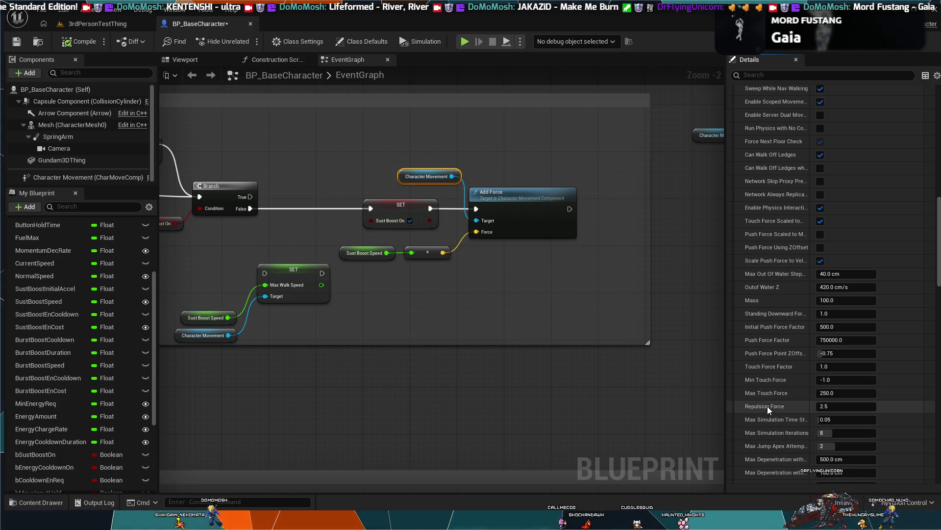
{"action": "scroll", "coordinate": [767, 406], "scroll_direction": "down", "scroll_amount": 3}
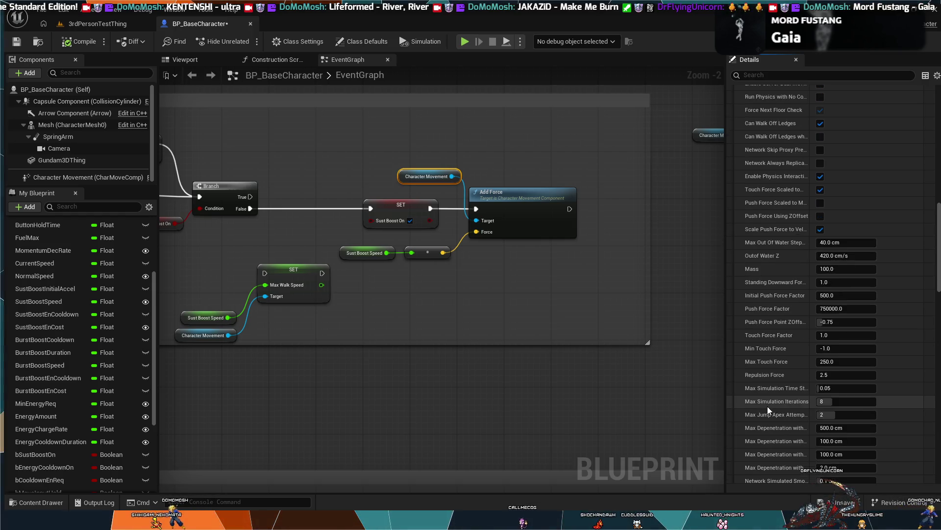
{"action": "scroll", "coordinate": [769, 408], "scroll_direction": "down", "scroll_amount": 3}
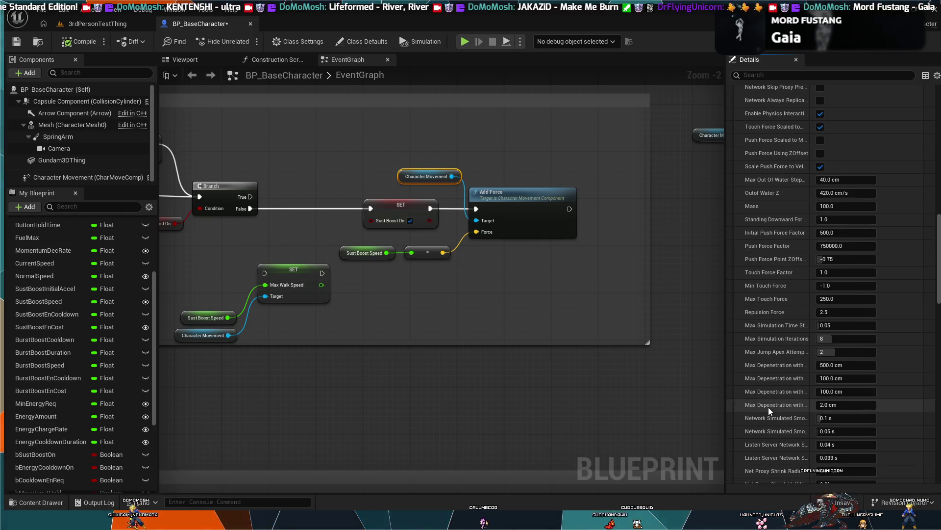
{"action": "scroll", "coordinate": [773, 415], "scroll_direction": "down", "scroll_amount": 6}
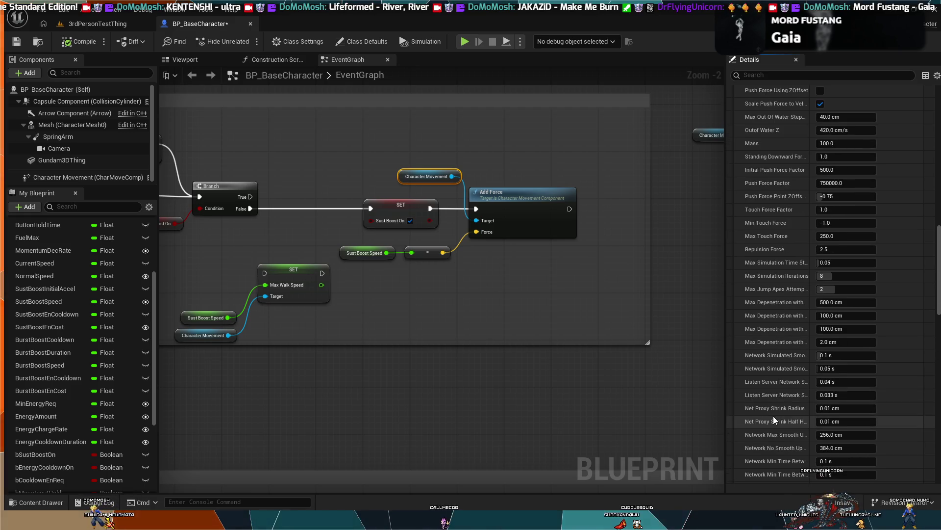
{"action": "scroll", "coordinate": [773, 416], "scroll_direction": "down", "scroll_amount": 7}
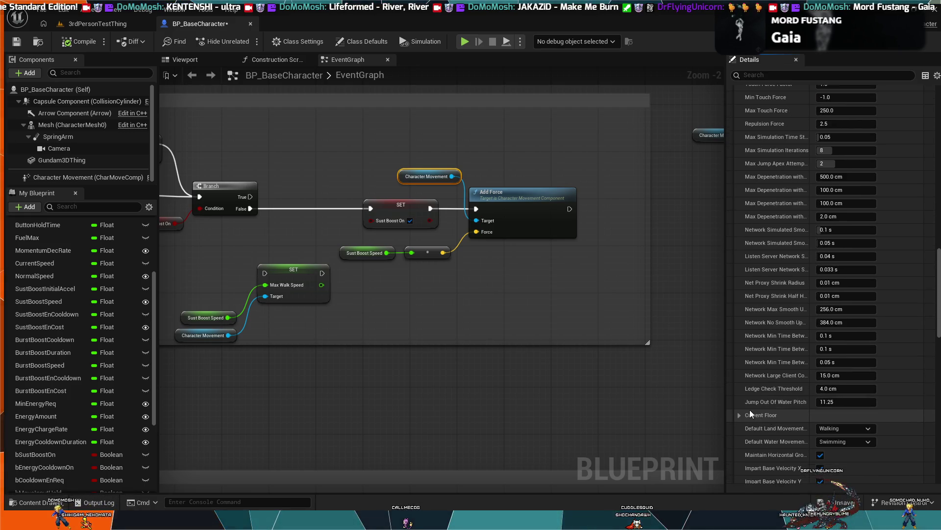
{"action": "scroll", "coordinate": [749, 445], "scroll_direction": "down", "scroll_amount": 7}
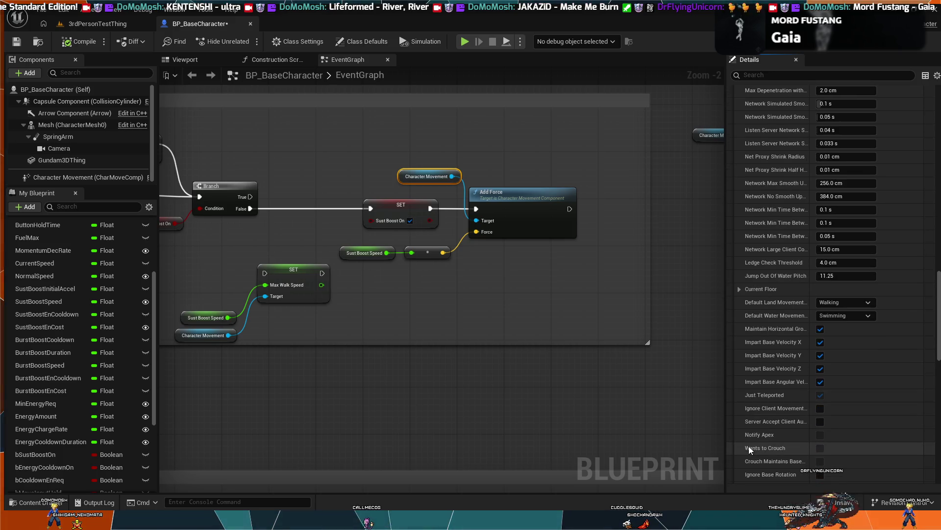
{"action": "scroll", "coordinate": [769, 423], "scroll_direction": "down", "scroll_amount": 6}
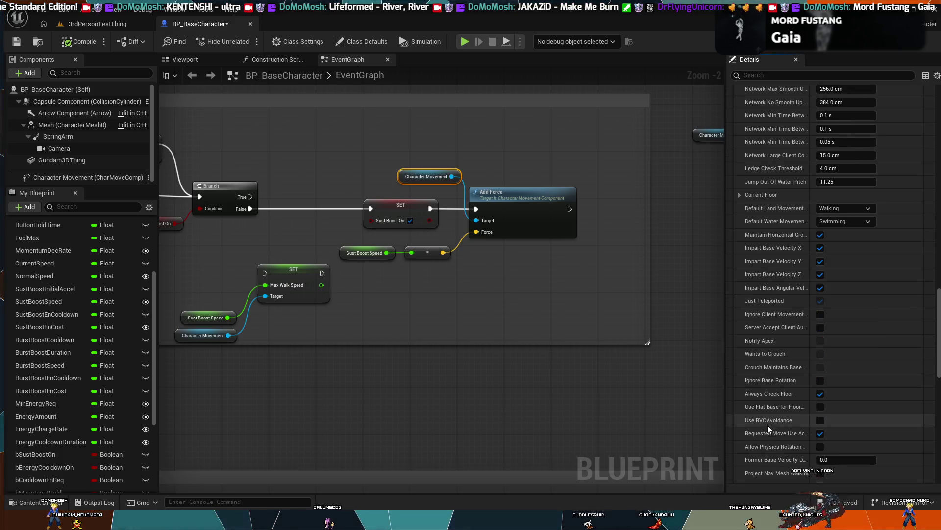
{"action": "scroll", "coordinate": [765, 430], "scroll_direction": "down", "scroll_amount": 2}
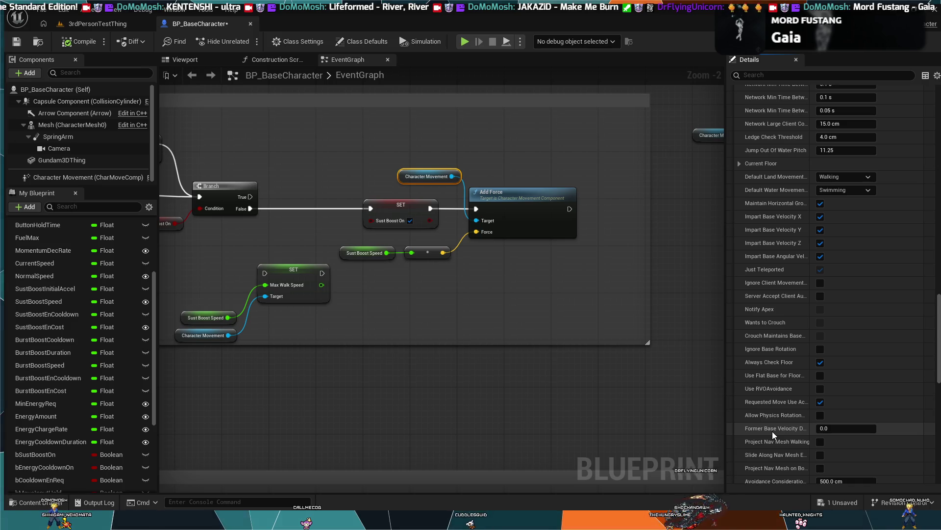
{"action": "scroll", "coordinate": [772, 431], "scroll_direction": "down", "scroll_amount": 3}
{"action": "scroll", "coordinate": [772, 434], "scroll_direction": "down", "scroll_amount": 5}
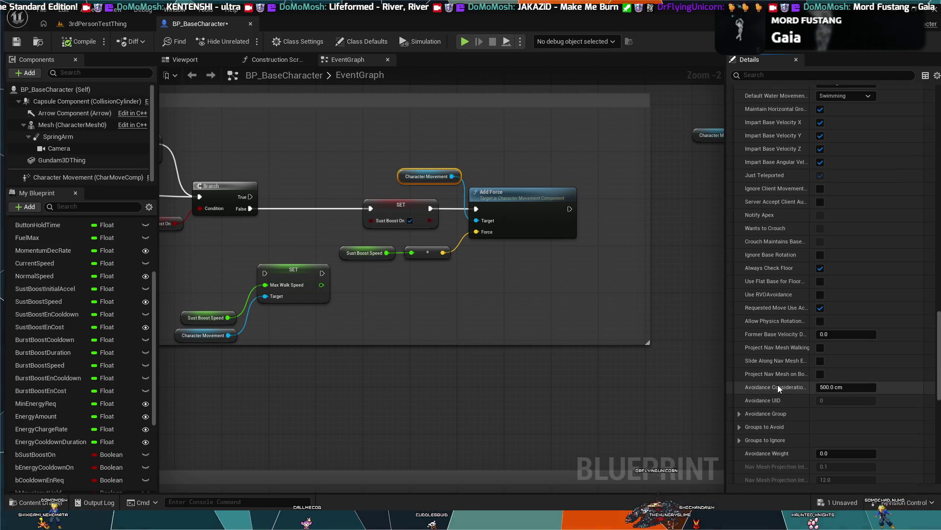
{"action": "scroll", "coordinate": [769, 408], "scroll_direction": "up", "scroll_amount": 4}
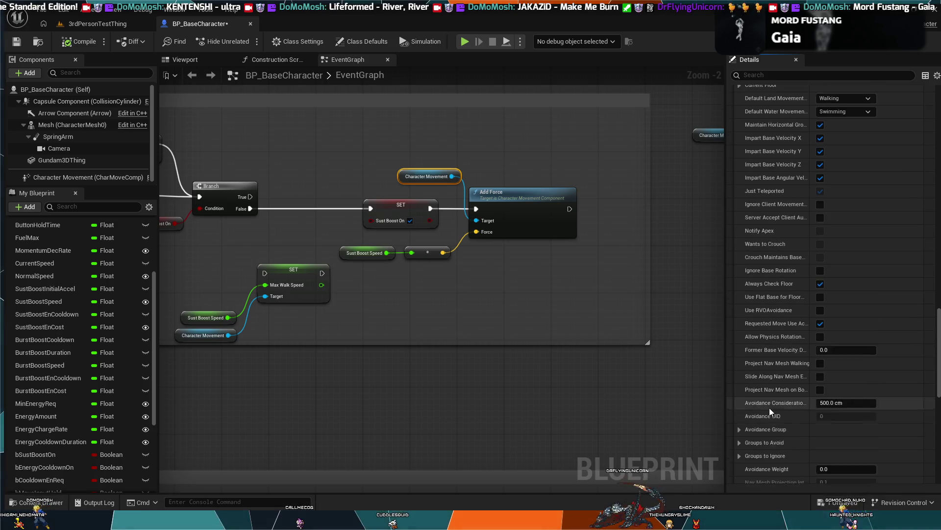
{"action": "left_click_drag", "start_coordinate": [938, 313], "coordinate": [938, 132]}
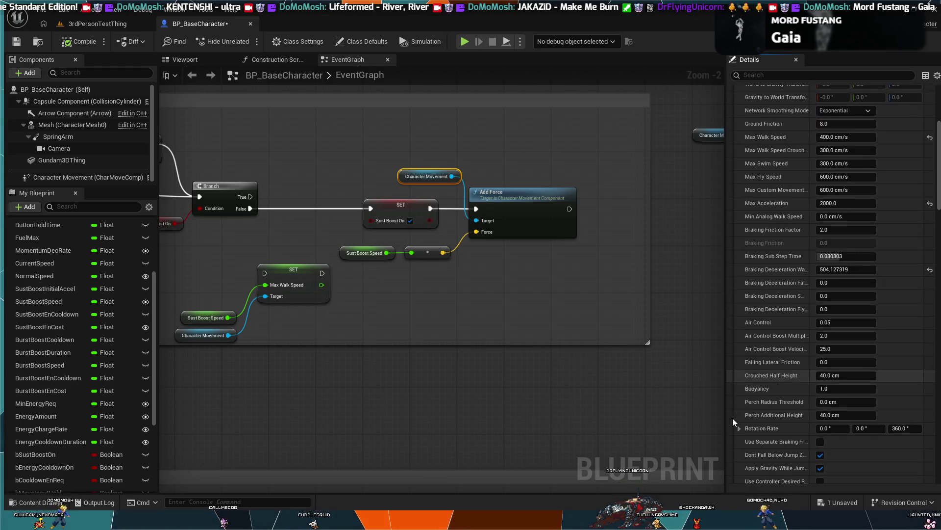
{"action": "left_click", "coordinate": [739, 429]}
{"action": "scroll", "coordinate": [750, 407], "scroll_direction": "down", "scroll_amount": 2}
{"action": "scroll", "coordinate": [750, 387], "scroll_direction": "up", "scroll_amount": 5}
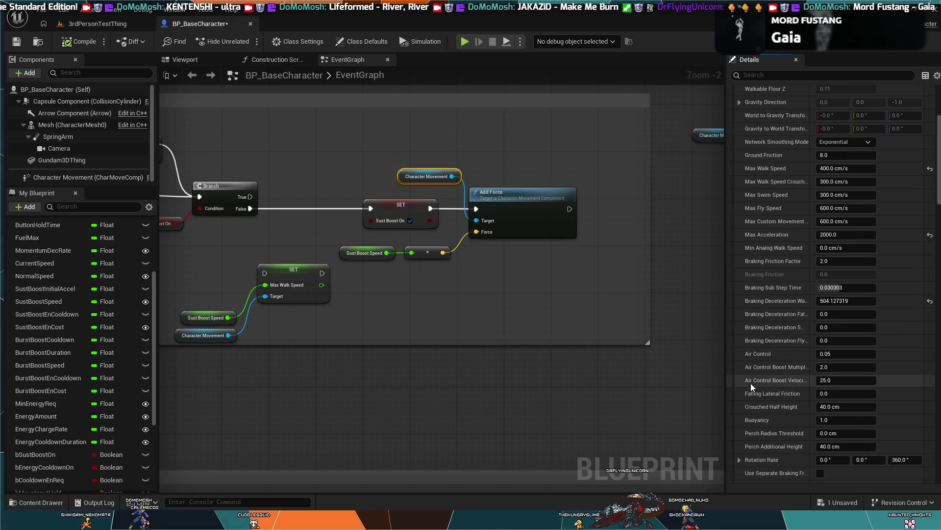
{"action": "scroll", "coordinate": [751, 378], "scroll_direction": "up", "scroll_amount": 3}
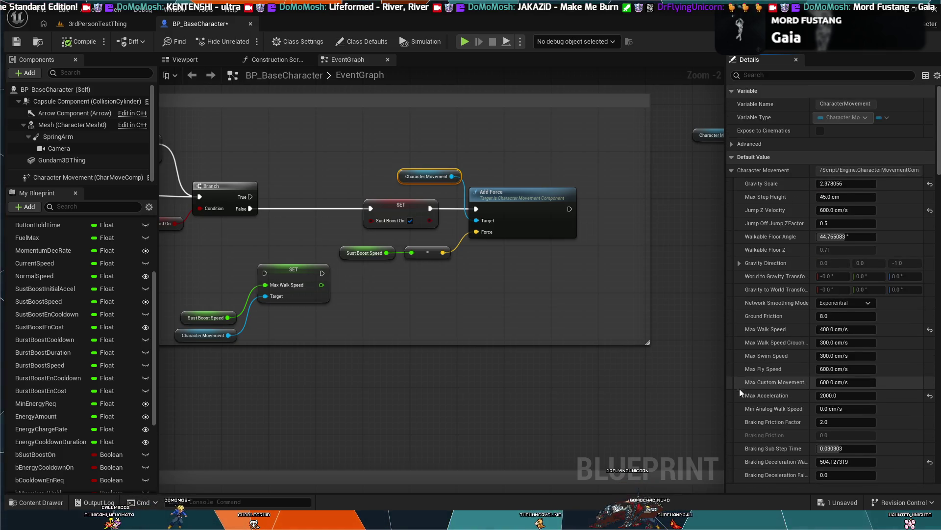
{"action": "scroll", "coordinate": [749, 394], "scroll_direction": "down", "scroll_amount": 2}
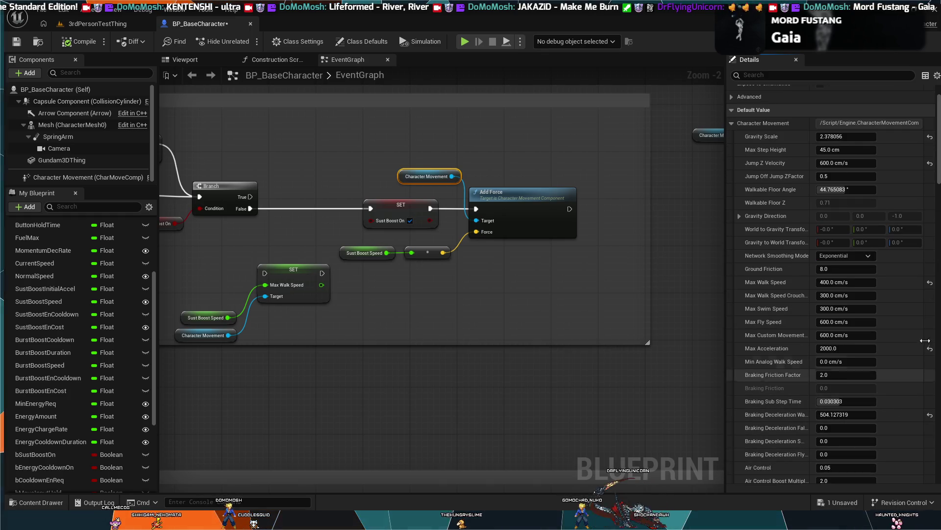
{"action": "left_click", "coordinate": [628, 314]}
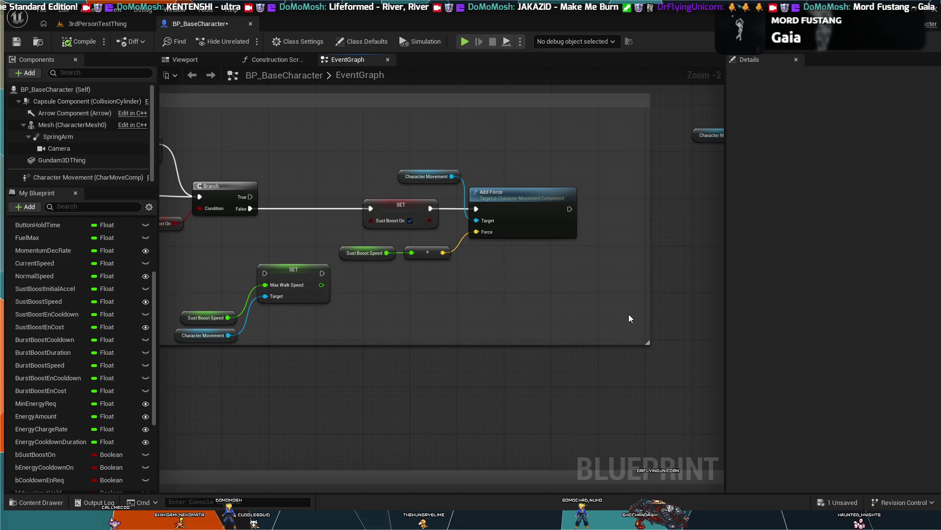
Set Character Movement's Max Acceleration to 10000 and compile the blueprint
{"action": "left_click", "coordinate": [434, 179]}
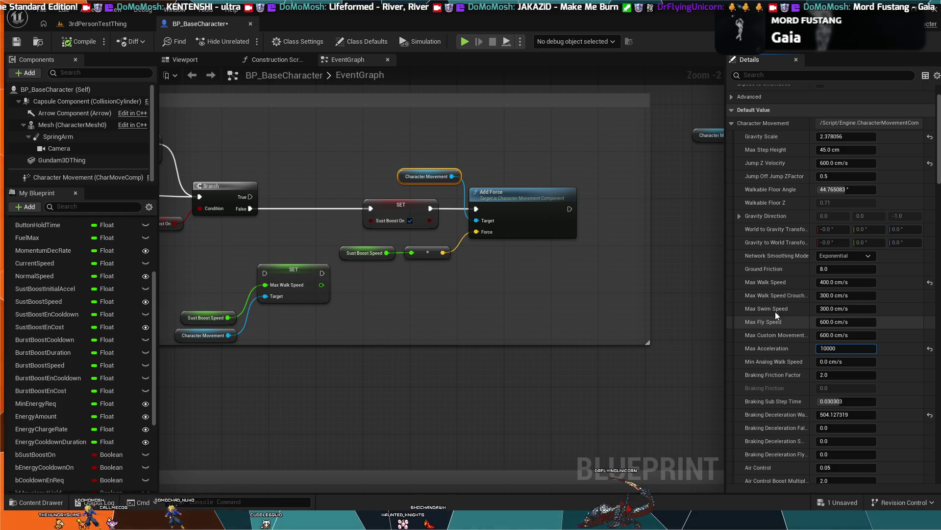
{"action": "left_click", "coordinate": [705, 298]}
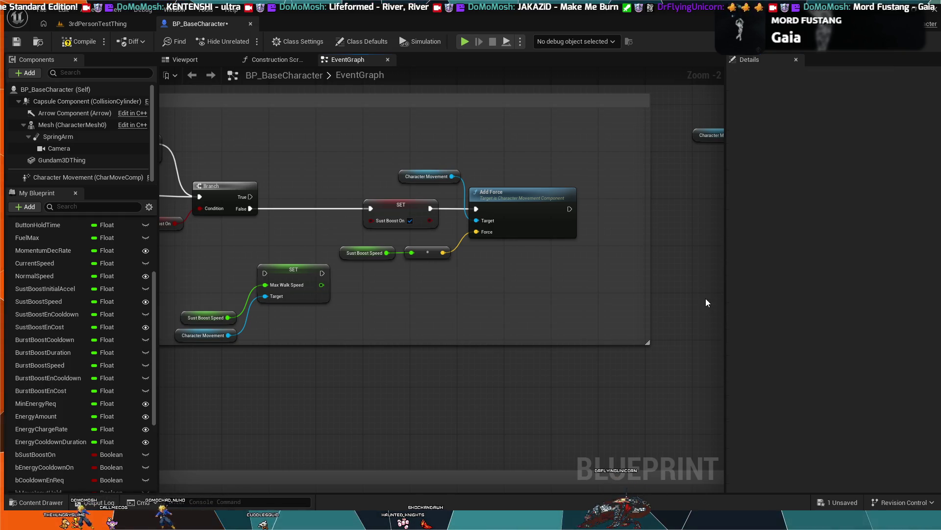
{"action": "left_click", "coordinate": [71, 44]}
Test-walk the mech forward in Play-In-Editor on 3rdPersonTestThing, then return to BP_BaseCharacter
{"action": "left_click", "coordinate": [97, 24]}
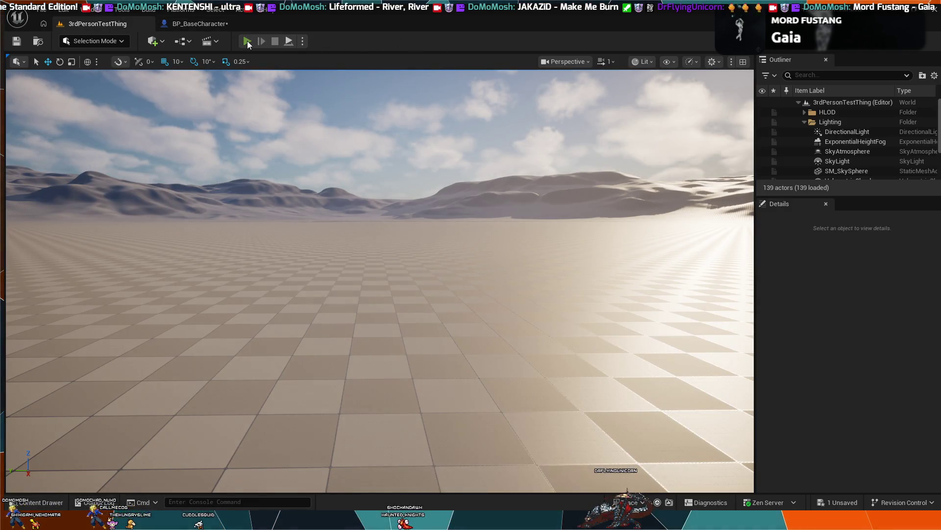
{"action": "left_click", "coordinate": [247, 41]}
{"action": "key", "text": "w"}
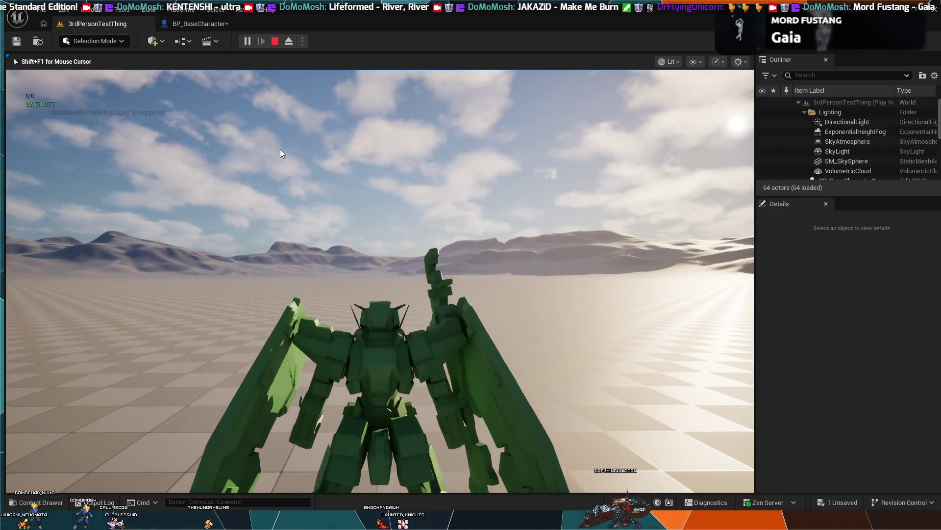
{"action": "key", "text": "Escape"}
{"action": "left_click", "coordinate": [206, 23]}
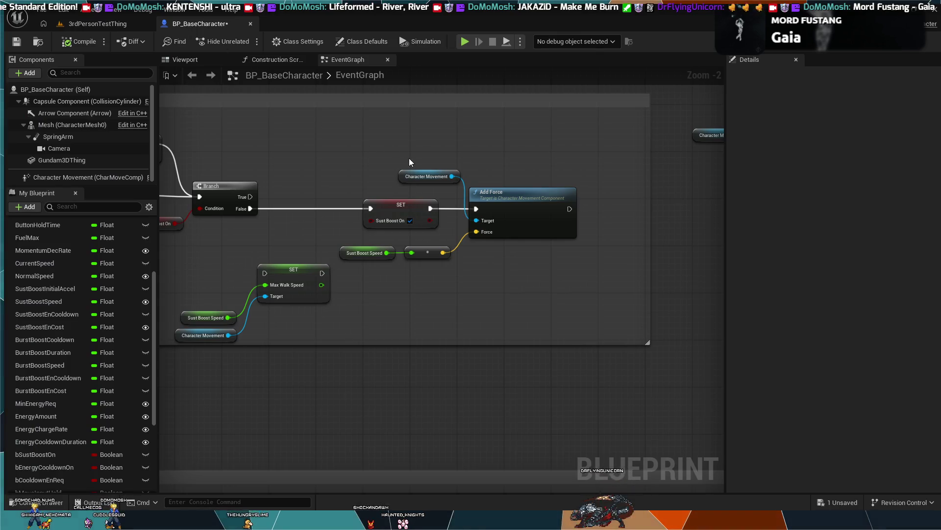
Reselect the Character Movement node to show its Details, with Max Acceleration at 2000
{"action": "left_click", "coordinate": [421, 177]}
{"action": "left_click", "coordinate": [459, 202]}
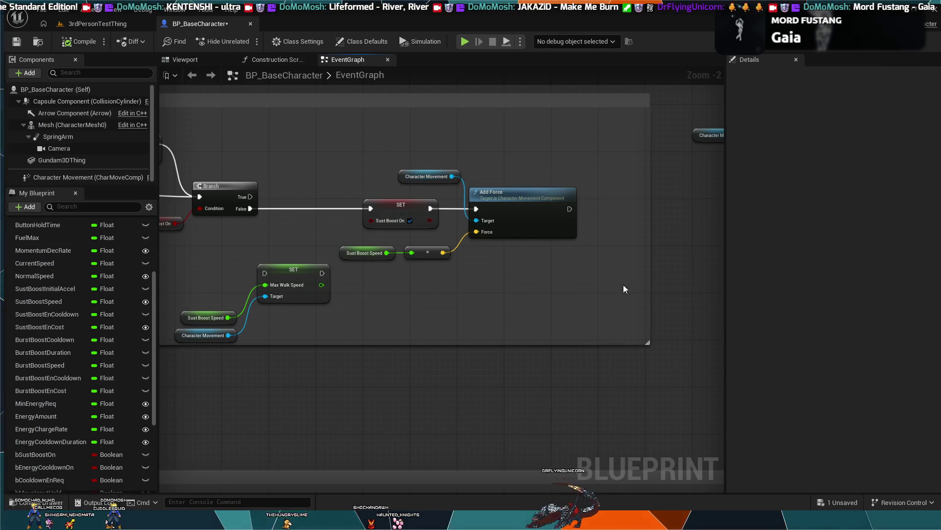
{"action": "left_click", "coordinate": [416, 174]}
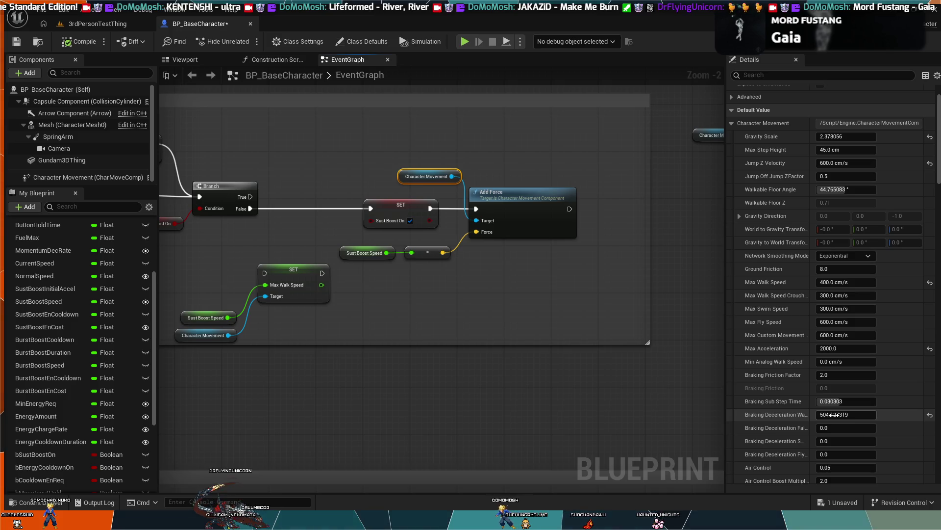
Set Braking Deceleration Walking to 250 and switch to the 3rdPersonTestThing level
{"action": "type", "text": "250.0"}
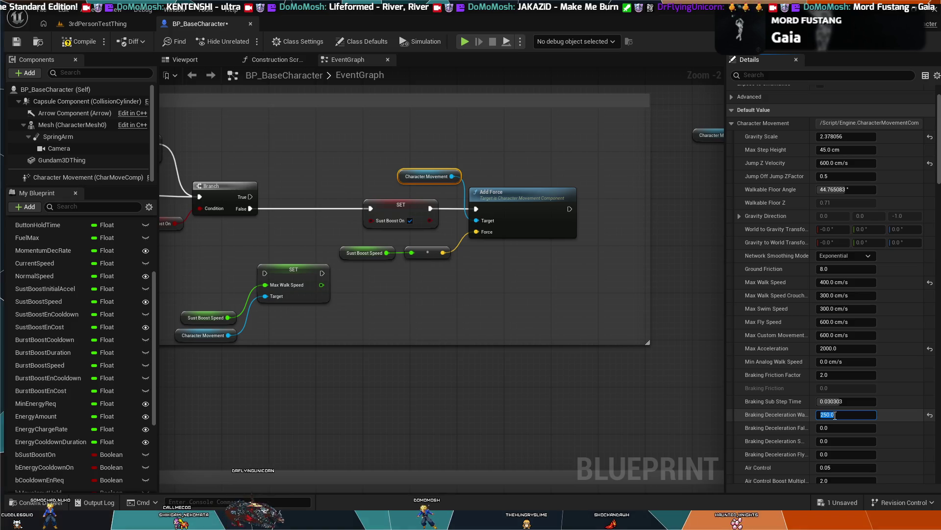
{"action": "left_click", "coordinate": [95, 23]}
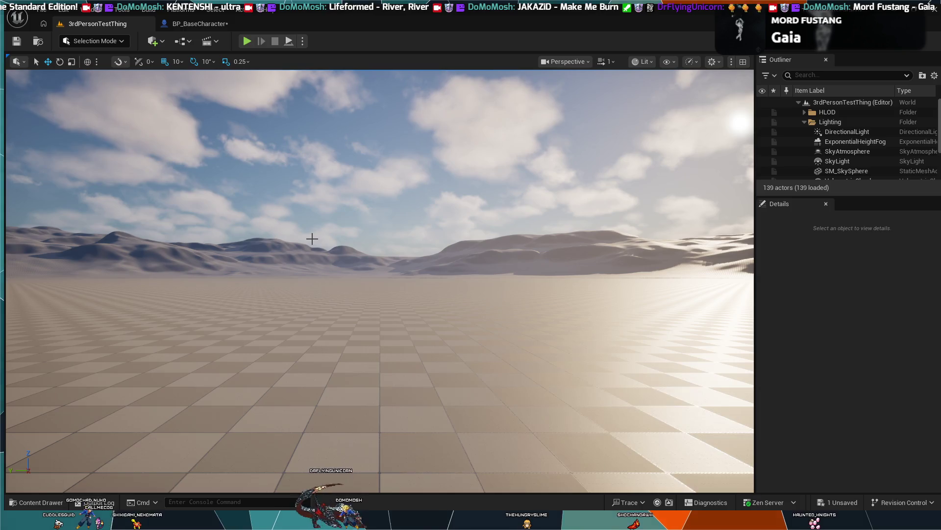
Play the level and repeatedly drive the mech forward to test its speed, then stop
{"action": "left_click", "coordinate": [252, 41]}
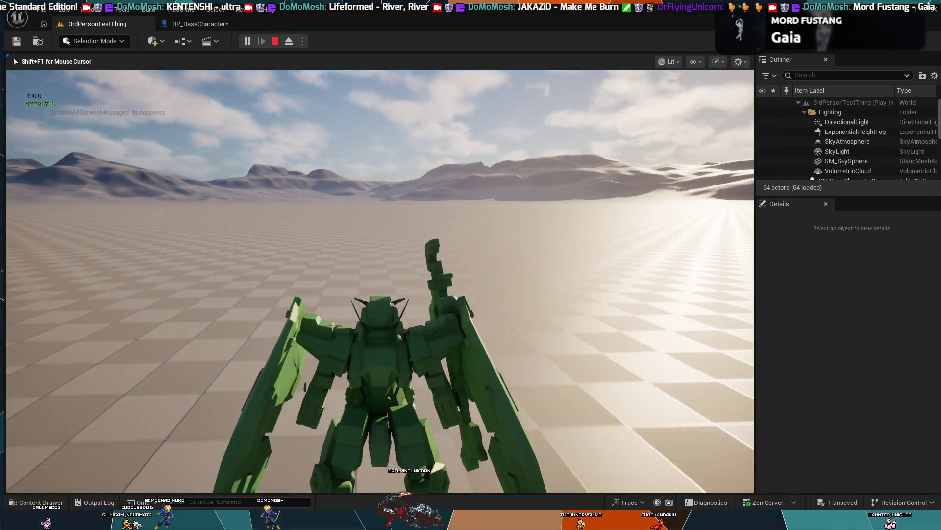
{"action": "key", "text": "w"}
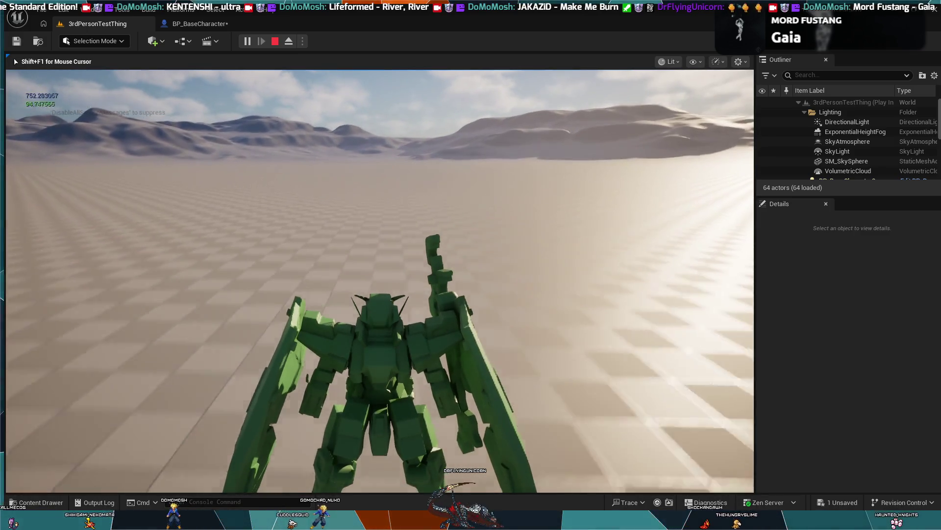
{"action": "key", "text": "w"}
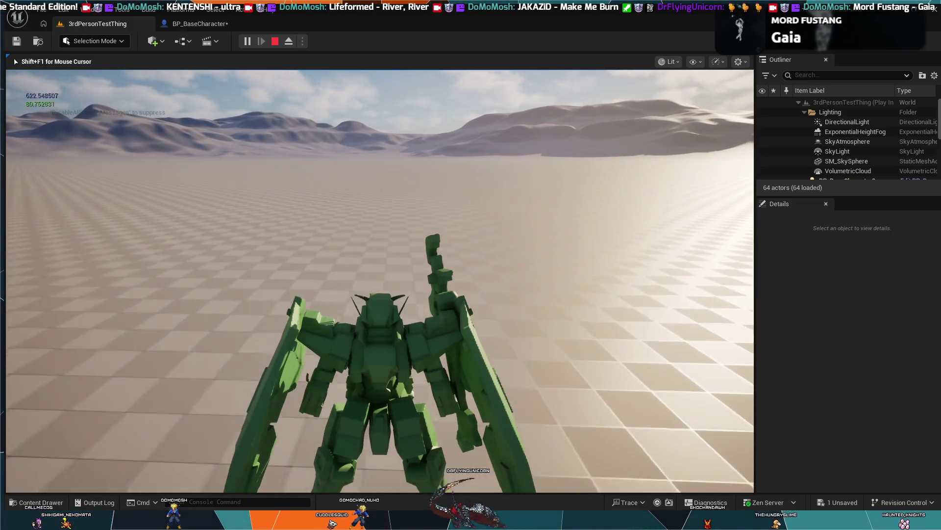
{"action": "key", "text": "w"}
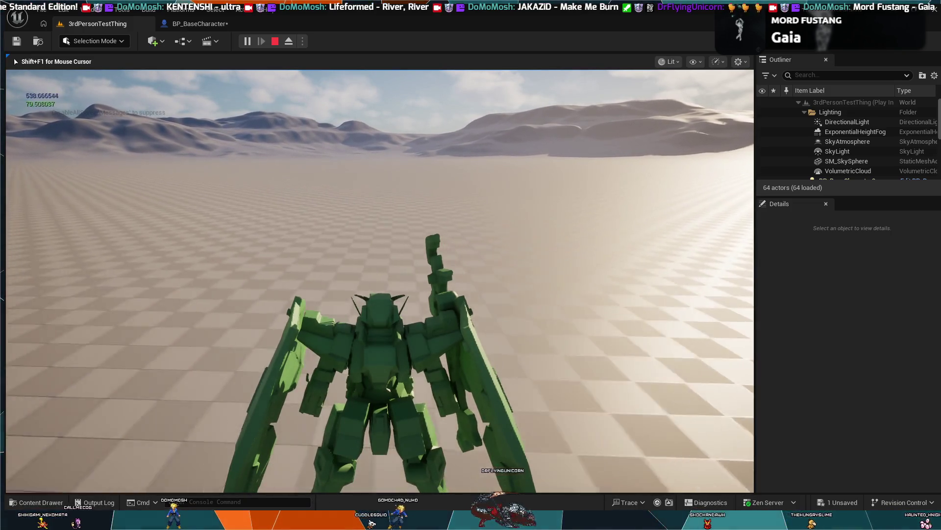
{"action": "key", "text": "w"}
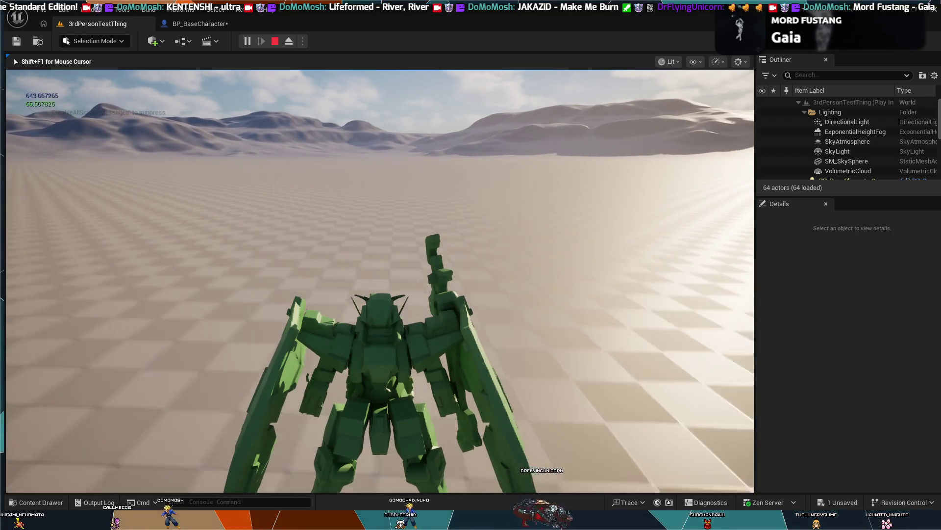
{"action": "key", "text": "w"}
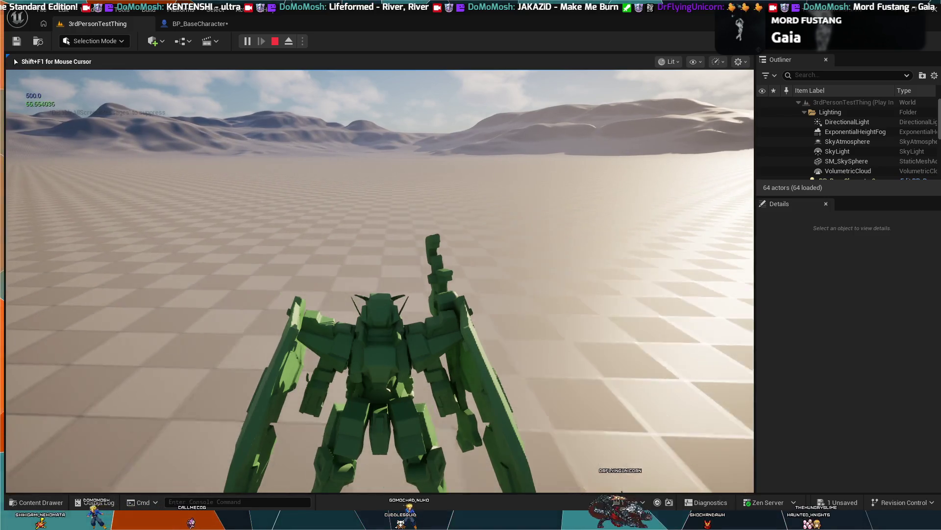
{"action": "key", "text": "Escape"}
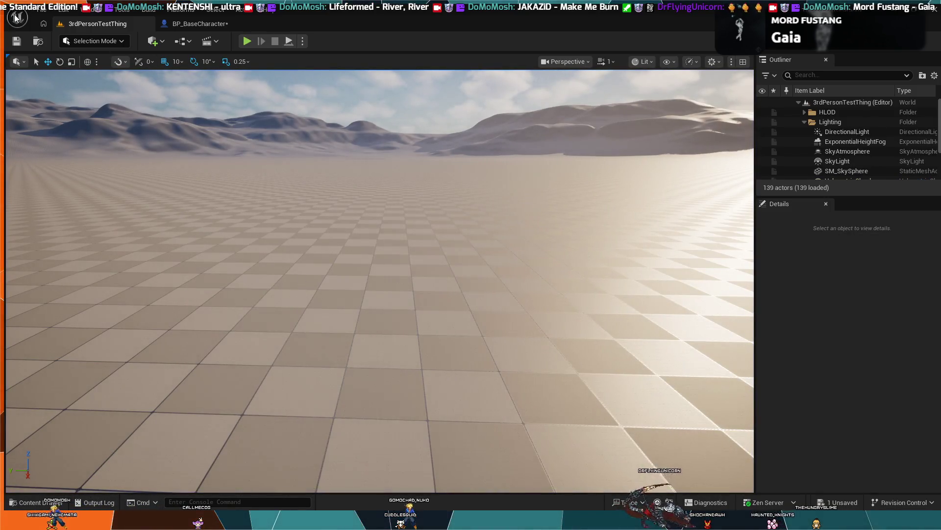
In BP_BaseCharacter, delete the Add Force node and wire Sust Boost Speed into the multiply node
{"action": "left_click", "coordinate": [202, 22]}
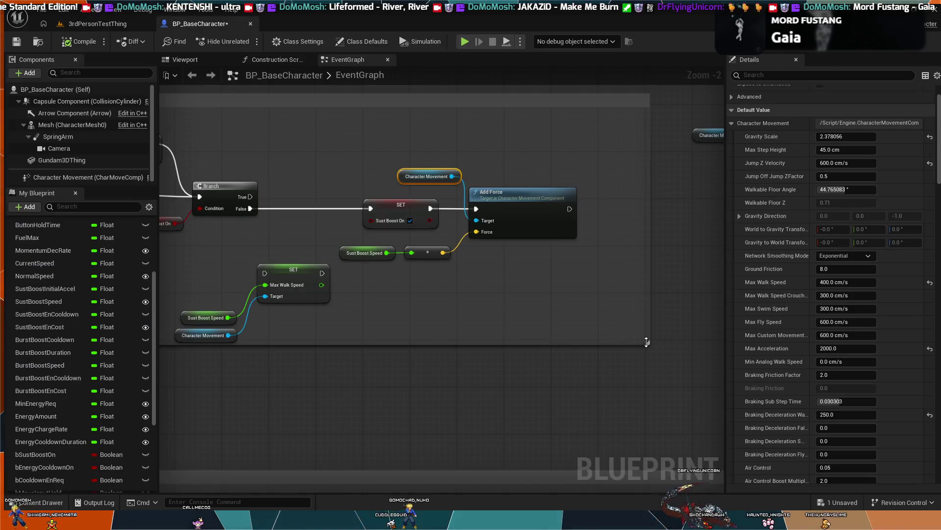
{"action": "scroll", "coordinate": [473, 164], "scroll_direction": "up", "scroll_amount": 2}
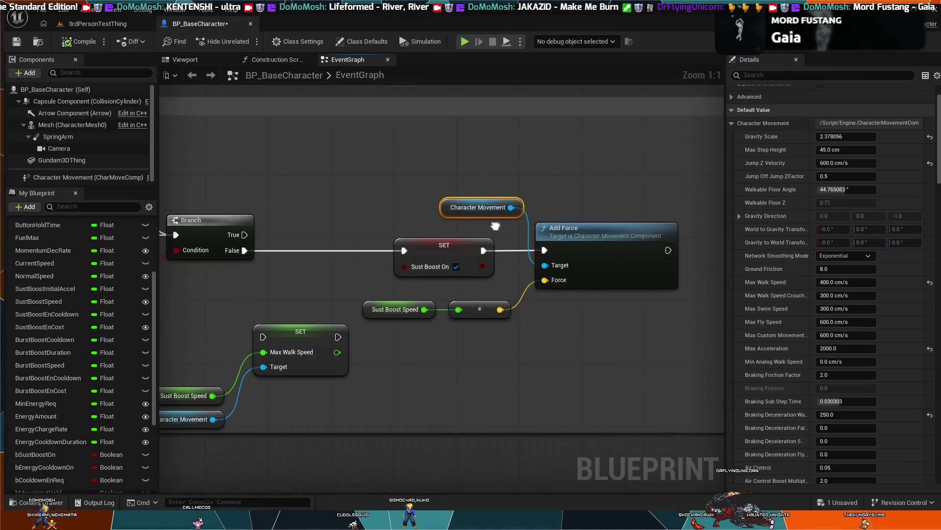
{"action": "left_click_drag", "start_coordinate": [572, 180], "coordinate": [520, 179]}
{"action": "left_click", "coordinate": [518, 197]}
{"action": "mouse_move", "coordinate": [454, 290]}
{"action": "left_mouse_down"}
{"action": "mouse_move", "coordinate": [553, 289]}
{"action": "mouse_move", "coordinate": [482, 295]}
{"action": "left_mouse_up"}
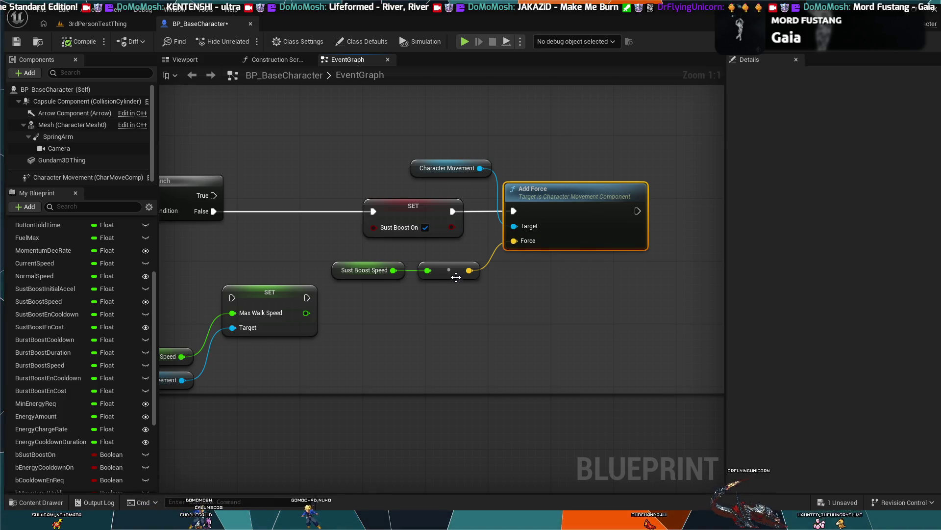
{"action": "key", "text": "Delete"}
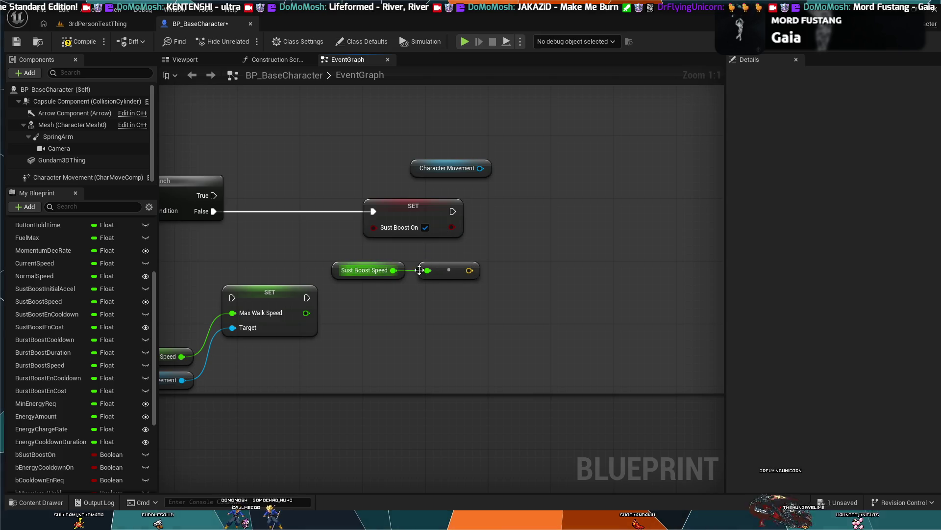
{"action": "left_click_drag", "start_coordinate": [435, 272], "coordinate": [377, 270]}
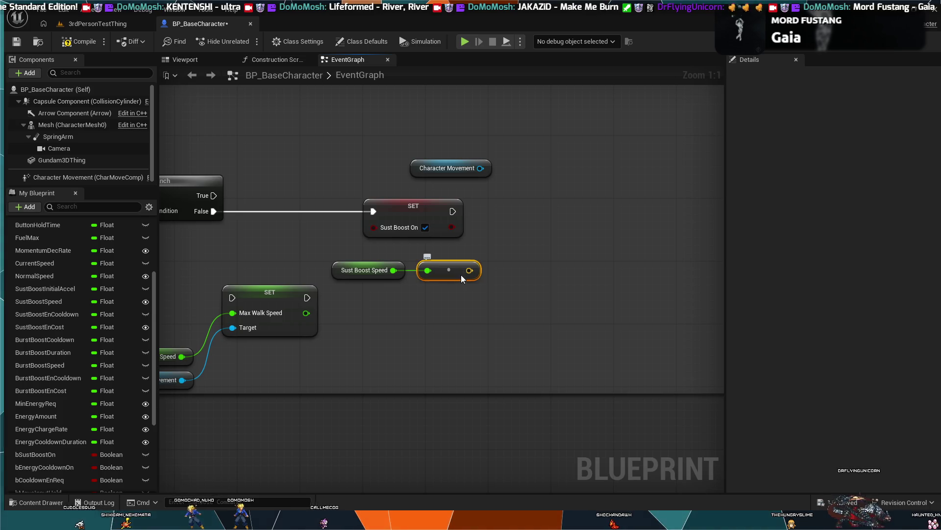
{"action": "scroll", "coordinate": [464, 284], "scroll_direction": "down", "scroll_amount": 7}
{"action": "scroll", "coordinate": [548, 300], "scroll_direction": "up", "scroll_amount": 3}
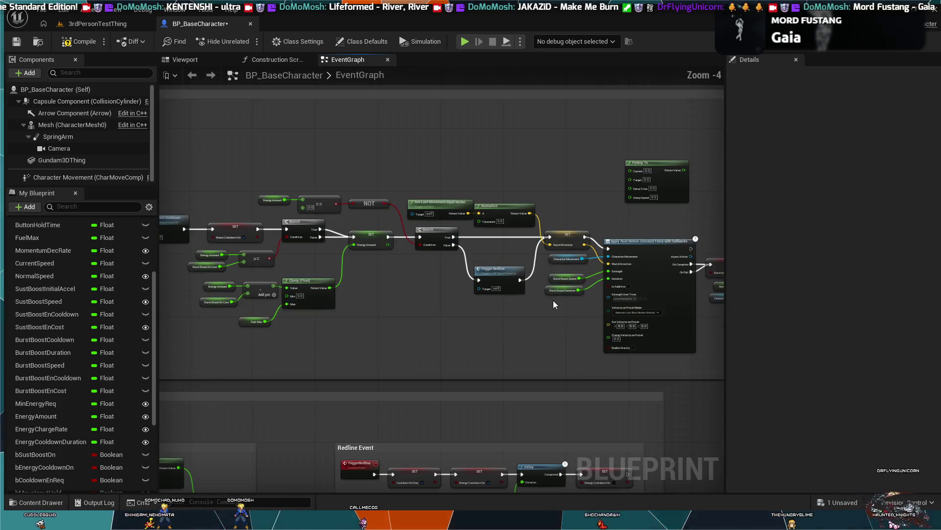
Paste an Apply Root Motion Constant Force node beside the sustained boost nodes and connect Character Movement
{"action": "left_click", "coordinate": [625, 240]}
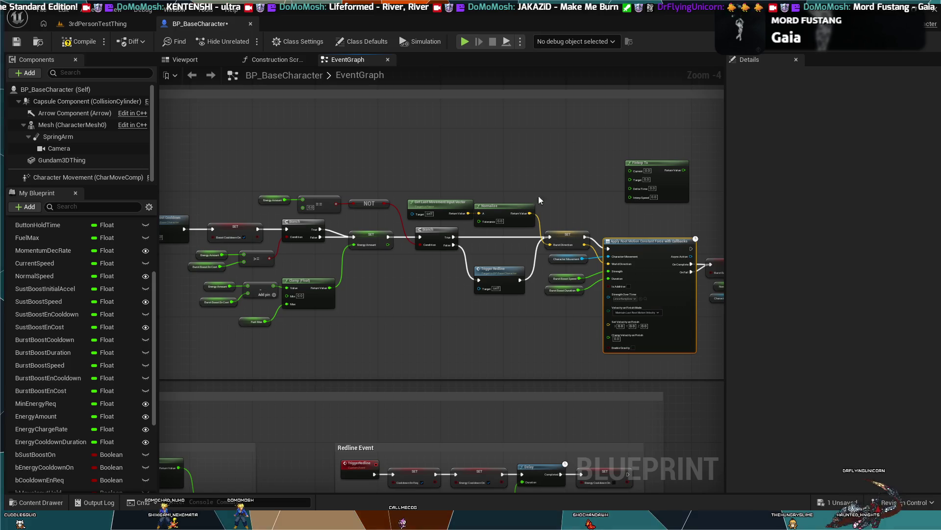
{"action": "mouse_move", "coordinate": [490, 166]}
{"action": "left_mouse_down"}
{"action": "mouse_move", "coordinate": [449, 266]}
{"action": "mouse_move", "coordinate": [525, 343]}
{"action": "mouse_move", "coordinate": [462, 278]}
{"action": "mouse_move", "coordinate": [430, 219]}
{"action": "left_mouse_up"}
{"action": "key", "text": "ctrl+v"}
{"action": "scroll", "coordinate": [431, 220], "scroll_direction": "up", "scroll_amount": 4}
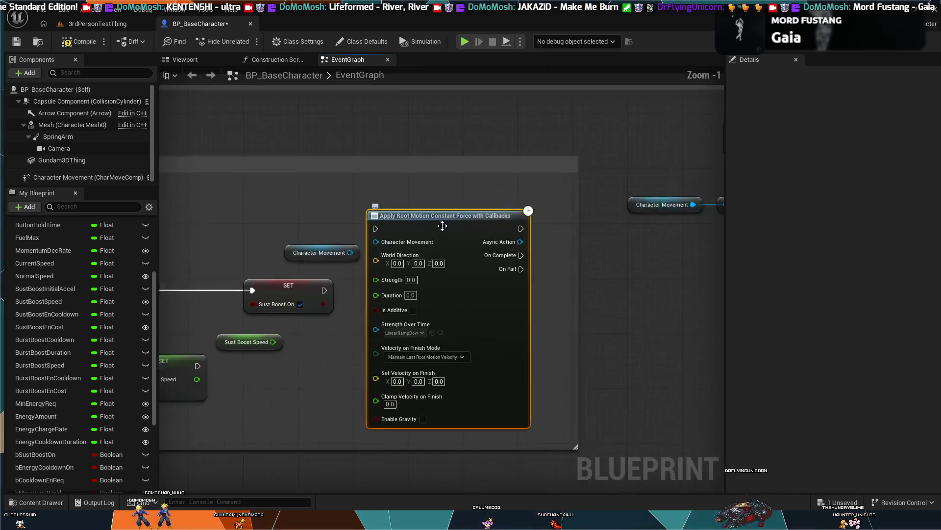
{"action": "mouse_move", "coordinate": [601, 297]}
{"action": "left_mouse_down"}
{"action": "mouse_move", "coordinate": [590, 315]}
{"action": "mouse_move", "coordinate": [645, 237]}
{"action": "left_mouse_up"}
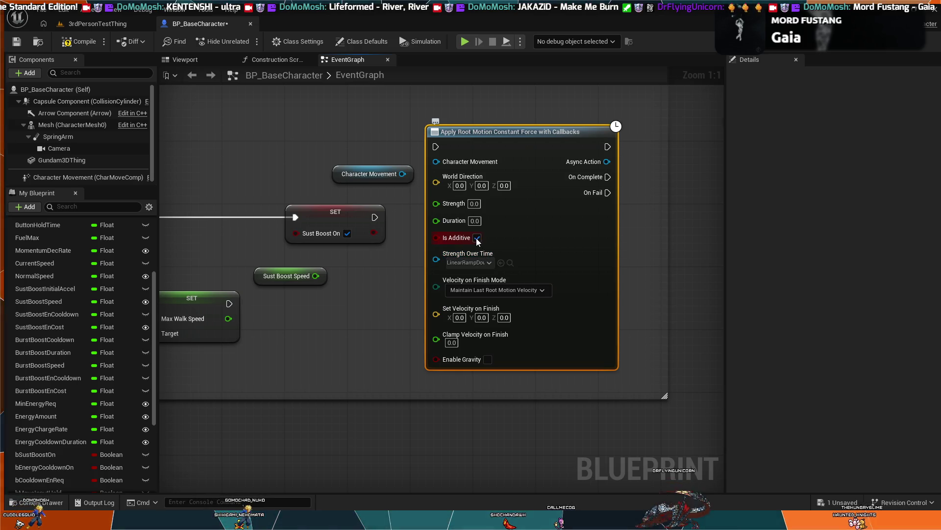
{"action": "left_click_drag", "start_coordinate": [402, 174], "coordinate": [436, 161]}
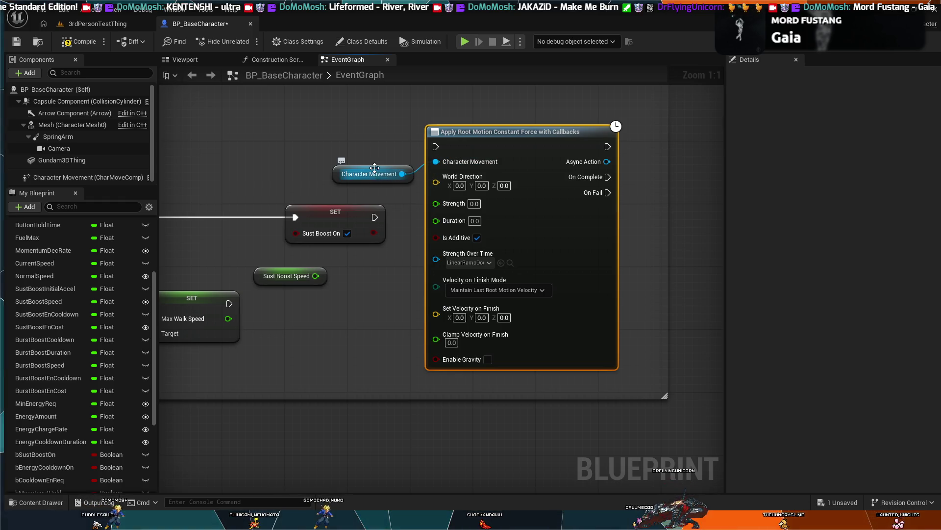
{"action": "left_click", "coordinate": [372, 167]}
Select SET Burst Direction, Normalize and Get Last Movement Input Vector in the burst boost chain
{"action": "scroll", "coordinate": [371, 151], "scroll_direction": "down", "scroll_amount": 5}
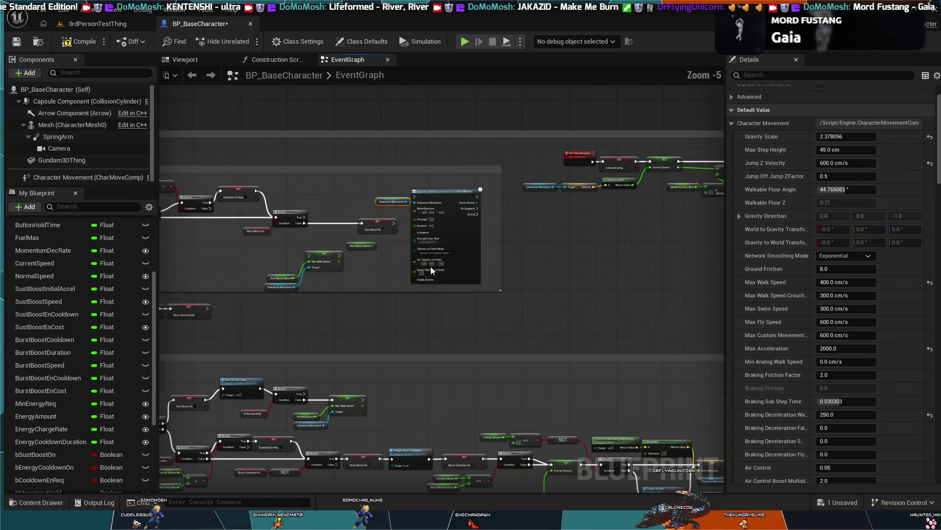
{"action": "left_click_drag", "start_coordinate": [408, 198], "coordinate": [375, 139]}
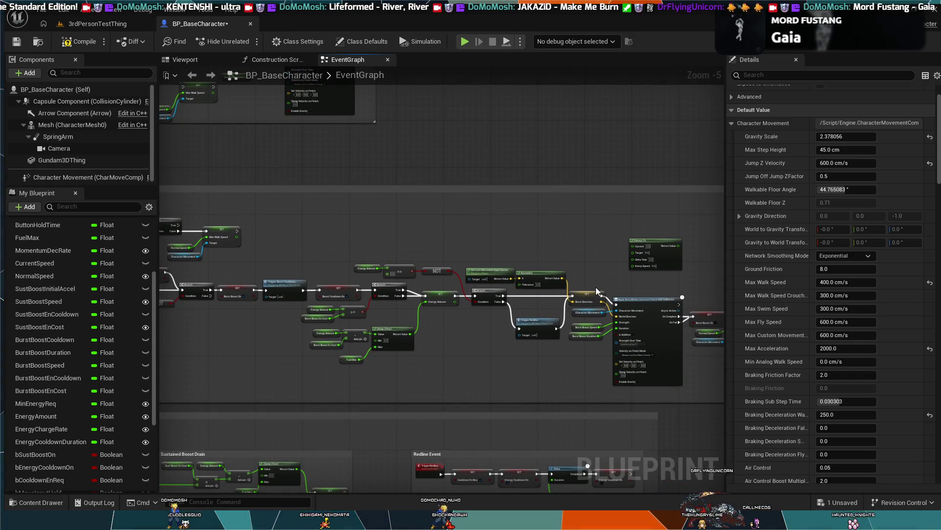
{"action": "left_click", "coordinate": [583, 293]}
{"action": "left_click", "coordinate": [549, 275]}
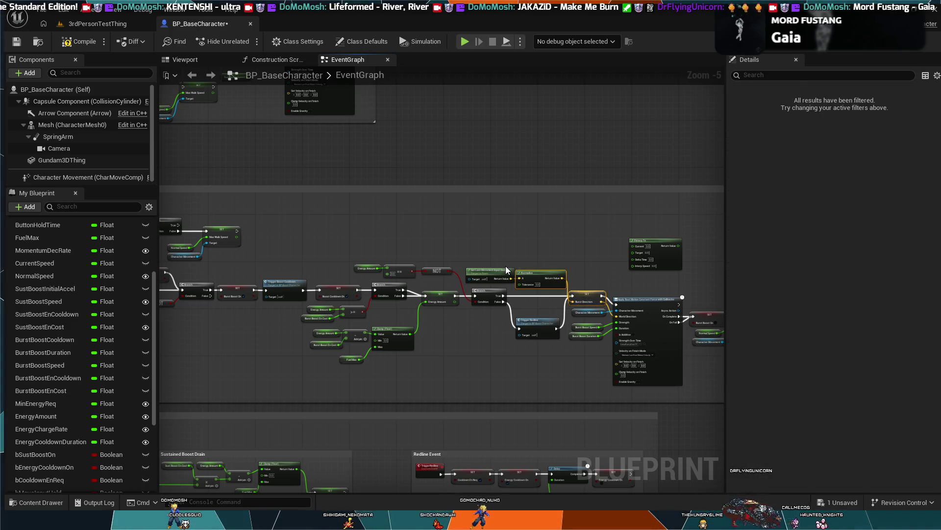
{"action": "mouse_move", "coordinate": [474, 224]}
{"action": "left_mouse_down"}
{"action": "mouse_move", "coordinate": [546, 288]}
{"action": "mouse_move", "coordinate": [611, 284]}
{"action": "left_mouse_up"}
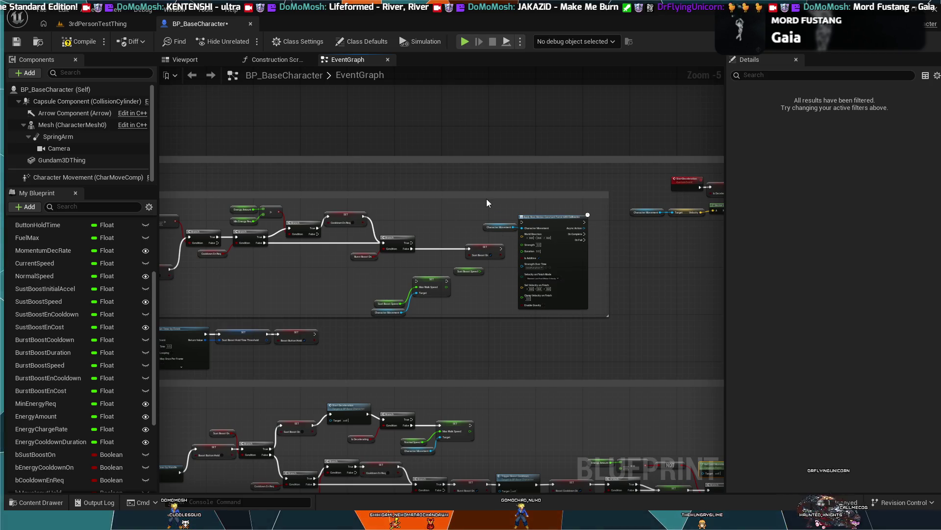
{"action": "left_click", "coordinate": [447, 176]}
{"action": "left_click", "coordinate": [462, 215]}
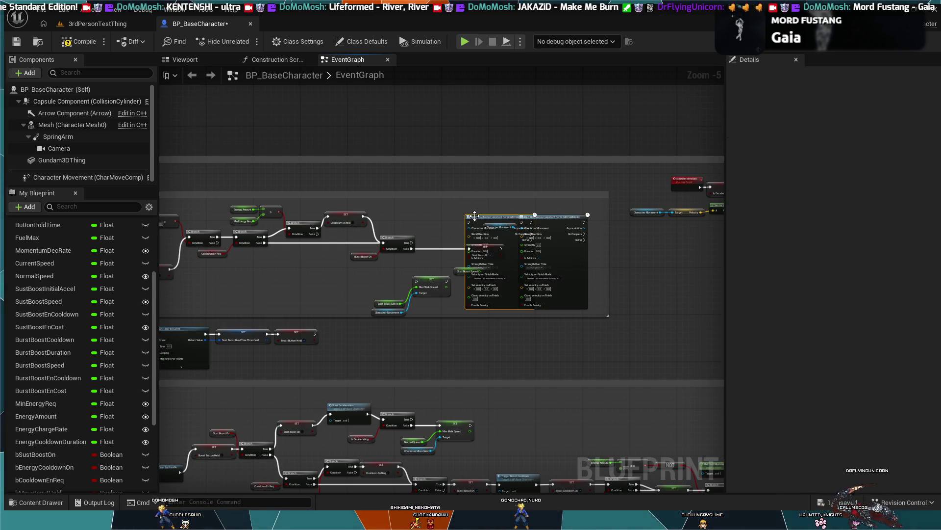
{"action": "mouse_move", "coordinate": [578, 295]}
{"action": "left_mouse_down"}
{"action": "mouse_move", "coordinate": [443, 255]}
{"action": "mouse_move", "coordinate": [394, 255]}
{"action": "left_mouse_up"}
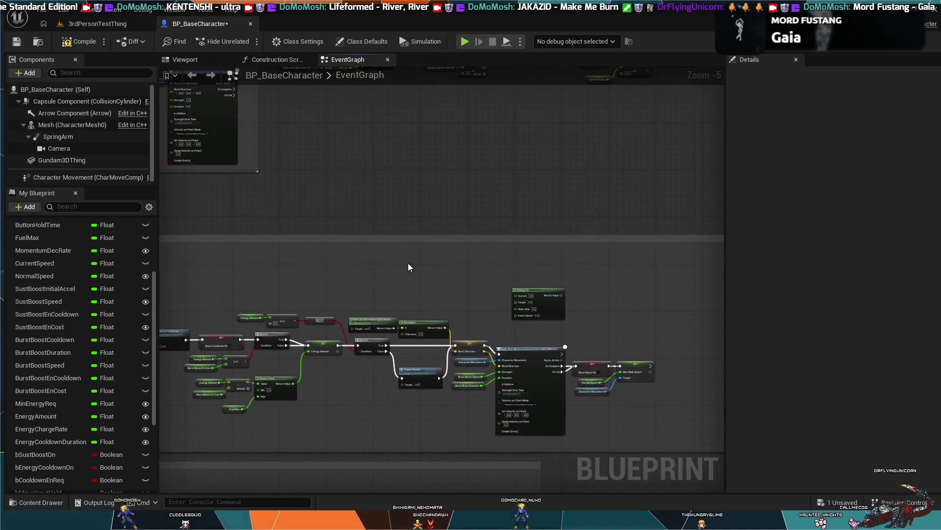
{"action": "left_click", "coordinate": [476, 346]}
{"action": "left_click", "coordinate": [424, 326], "text": "ctrl"}
{"action": "left_click", "coordinate": [392, 319], "text": "ctrl"}
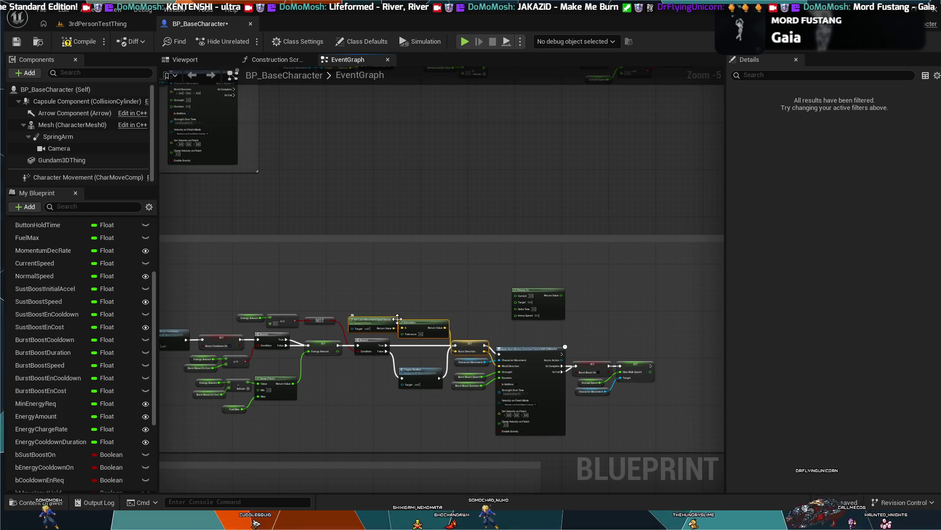
{"action": "scroll", "coordinate": [373, 230], "scroll_direction": "up", "scroll_amount": 4}
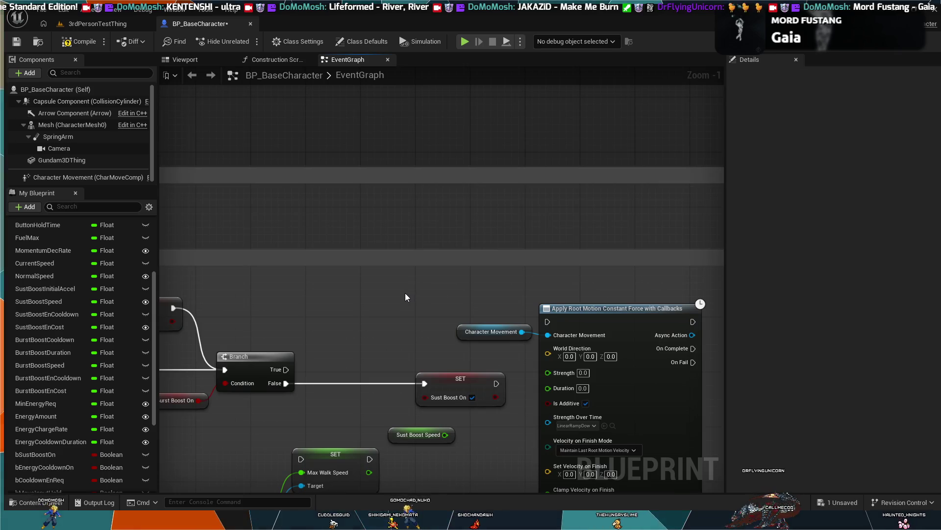
Paste the copied direction nodes and move them left of the root motion node
{"action": "key", "text": "ctrl+v"}
{"action": "mouse_move", "coordinate": [415, 334]}
{"action": "left_mouse_down"}
{"action": "mouse_move", "coordinate": [263, 238]}
{"action": "mouse_move", "coordinate": [373, 227]}
{"action": "left_mouse_up"}
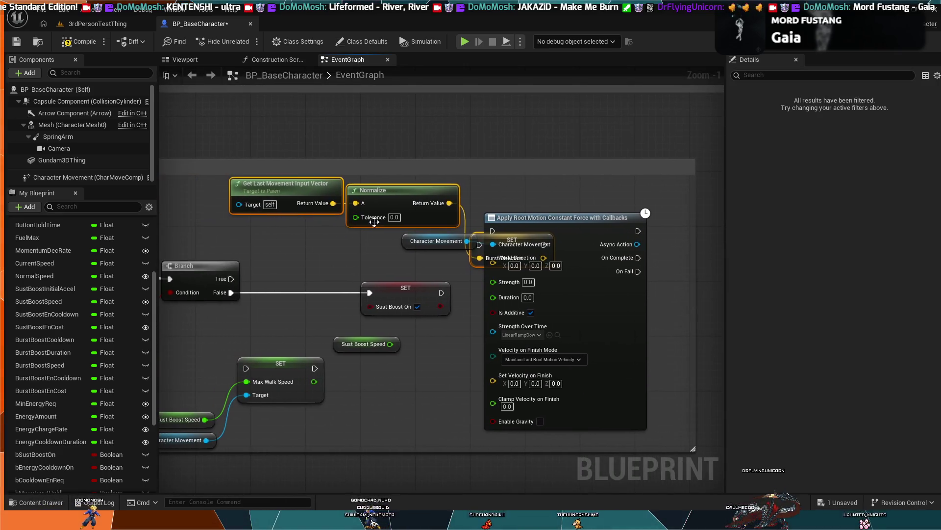
{"action": "left_click_drag", "start_coordinate": [377, 194], "coordinate": [199, 187]}
{"action": "scroll", "coordinate": [437, 228], "scroll_direction": "down", "scroll_amount": 3}
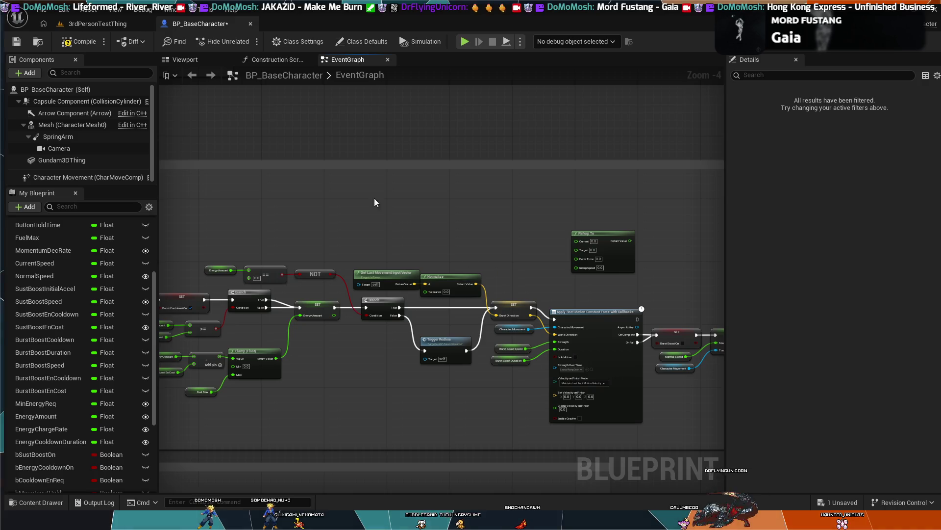
{"action": "mouse_move", "coordinate": [339, 168]}
{"action": "left_mouse_down"}
{"action": "mouse_move", "coordinate": [596, 301]}
{"action": "mouse_move", "coordinate": [616, 325]}
{"action": "mouse_move", "coordinate": [590, 267]}
{"action": "mouse_move", "coordinate": [432, 165]}
{"action": "mouse_move", "coordinate": [513, 227]}
{"action": "mouse_move", "coordinate": [645, 237]}
{"action": "mouse_move", "coordinate": [641, 216]}
{"action": "left_mouse_up"}
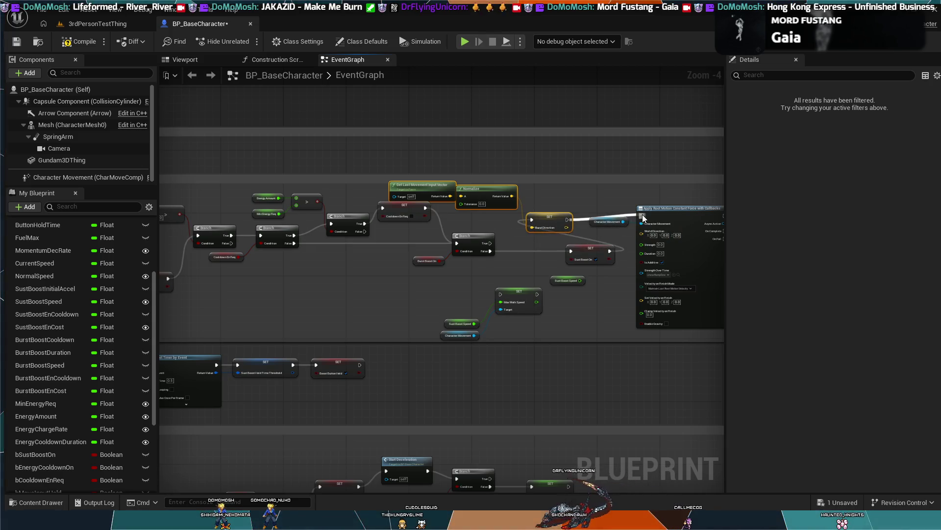
Wire Burst Direction into World Direction and Sust Boost Speed into Strength
{"action": "left_click_drag", "start_coordinate": [568, 227], "coordinate": [644, 240]}
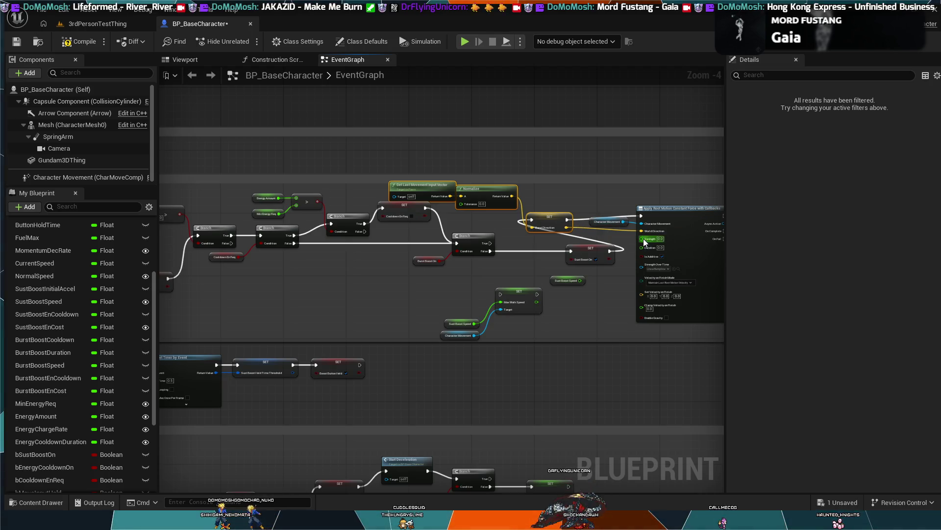
{"action": "left_click_drag", "start_coordinate": [478, 213], "coordinate": [421, 163]}
{"action": "left_click", "coordinate": [434, 181]}
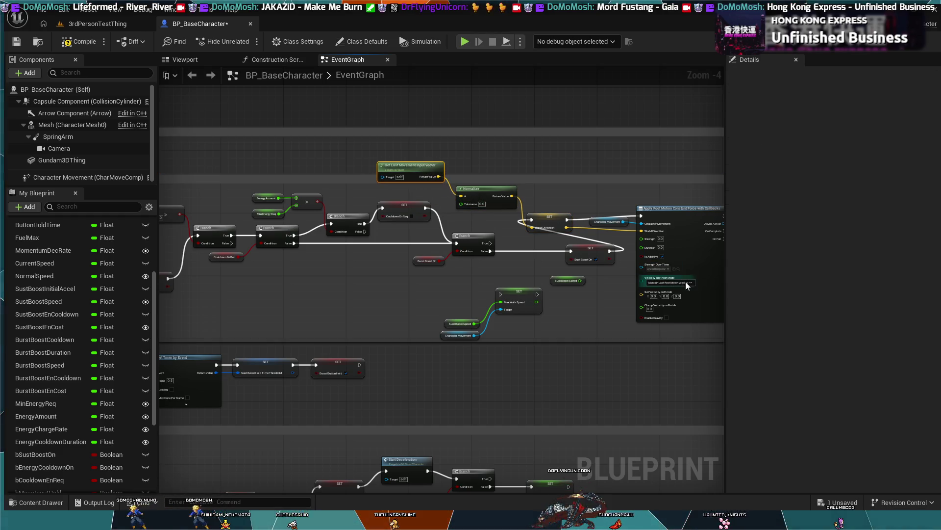
{"action": "scroll", "coordinate": [601, 247], "scroll_direction": "up", "scroll_amount": 2}
{"action": "mouse_move", "coordinate": [468, 283]}
{"action": "left_mouse_down"}
{"action": "mouse_move", "coordinate": [560, 224]}
{"action": "mouse_move", "coordinate": [558, 232]}
{"action": "left_mouse_up"}
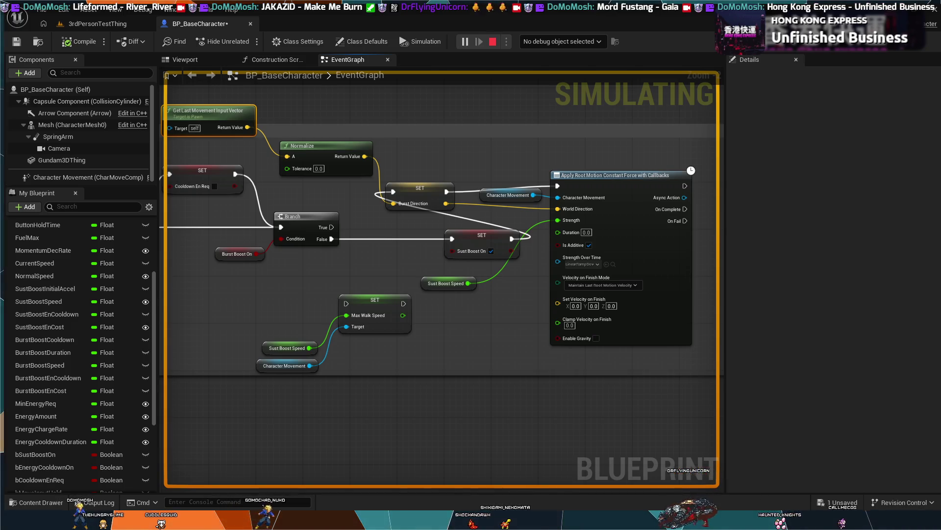
{"action": "key", "text": "Escape"}
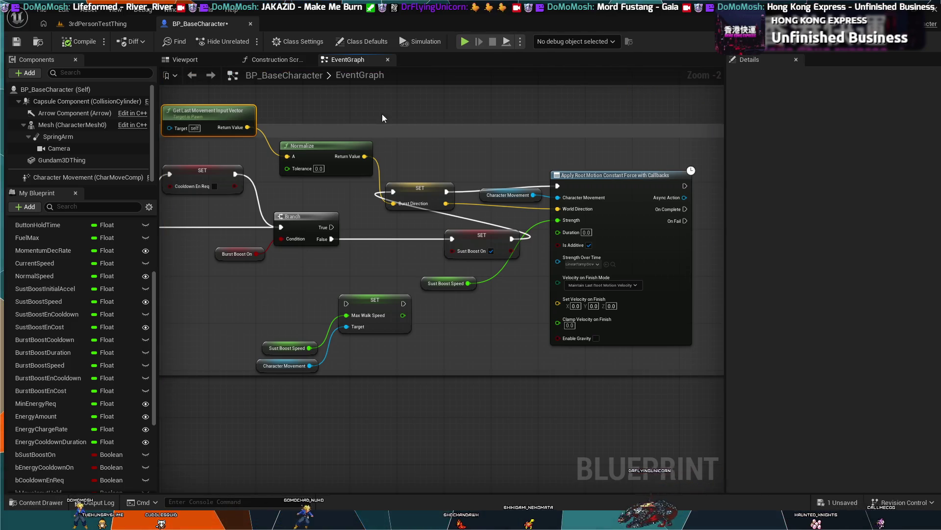
Play-test the mech's root motion boost in 3rdPersonTestThing, then return to BP_BaseCharacter
{"action": "left_click", "coordinate": [93, 24]}
{"action": "left_click", "coordinate": [245, 43]}
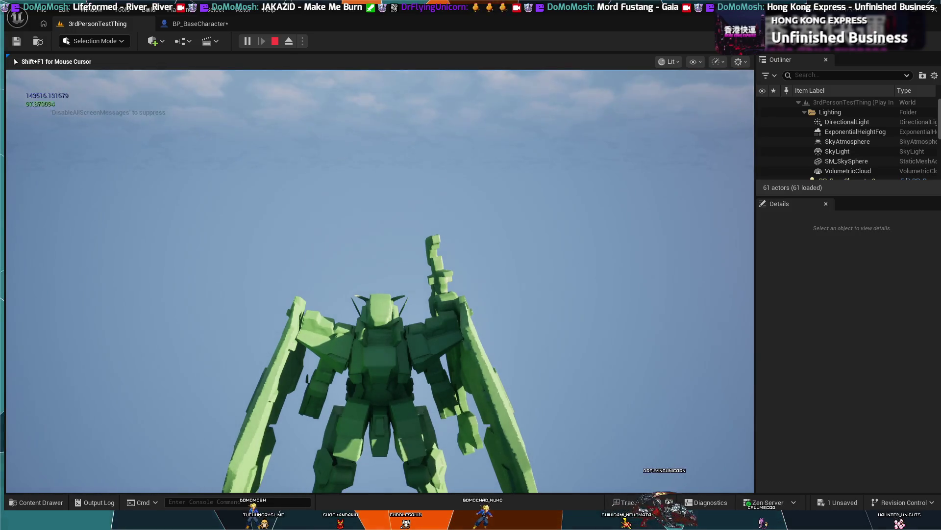
{"action": "key", "text": "Escape"}
{"action": "left_click", "coordinate": [230, 23]}
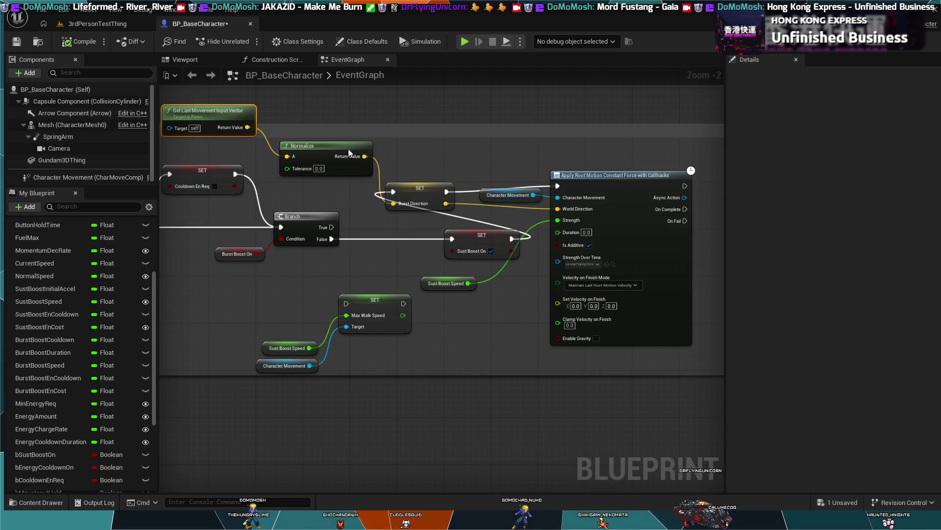
Clear the Strength Over Time curve and reposition the Burst Direction setter, undoing a finish-mode change
{"action": "scroll", "coordinate": [567, 269], "scroll_direction": "up", "scroll_amount": 2}
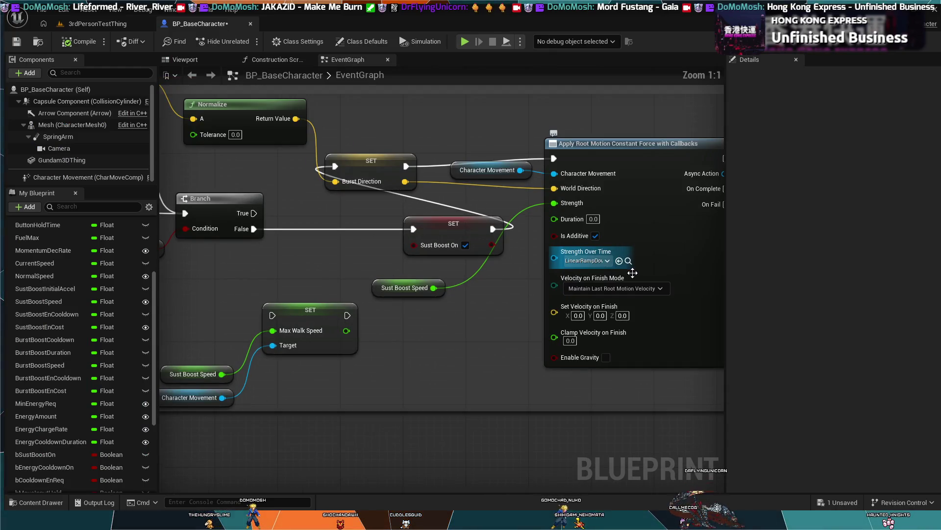
{"action": "left_click", "coordinate": [620, 260]}
{"action": "left_click_drag", "start_coordinate": [380, 162], "coordinate": [410, 113]}
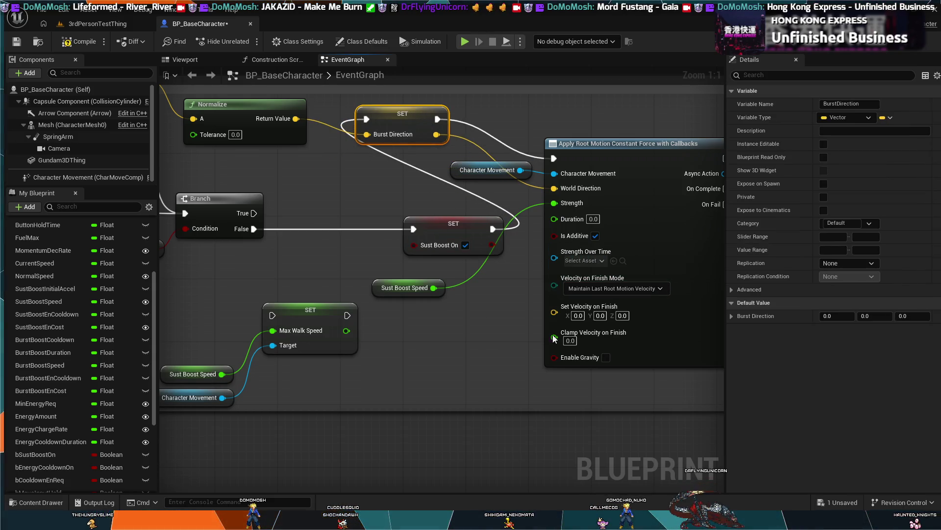
{"action": "left_click_drag", "start_coordinate": [584, 415], "coordinate": [504, 404]}
{"action": "left_click_drag", "start_coordinate": [605, 368], "coordinate": [557, 371]}
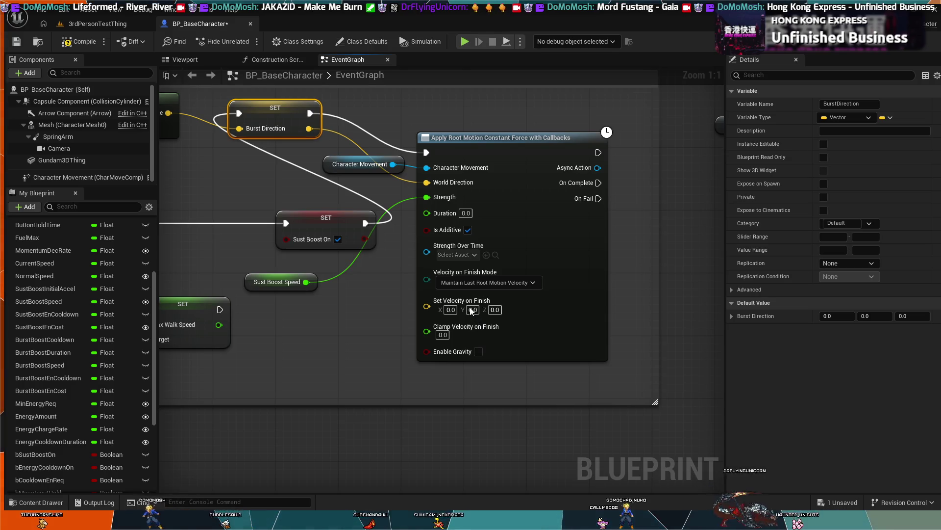
{"action": "left_click", "coordinate": [485, 283]}
{"action": "left_click", "coordinate": [481, 304]}
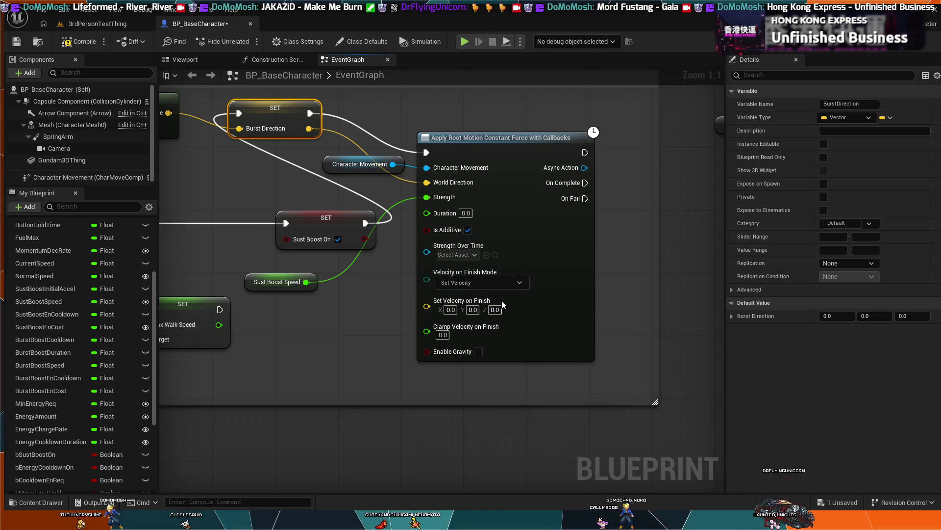
{"action": "key", "text": "ctrl+z"}
Turn off Is Additive on the root motion force and run a quick Simulate
{"action": "mouse_move", "coordinate": [369, 314]}
{"action": "left_mouse_down"}
{"action": "mouse_move", "coordinate": [472, 316]}
{"action": "mouse_move", "coordinate": [420, 330]}
{"action": "mouse_move", "coordinate": [410, 346]}
{"action": "left_mouse_up"}
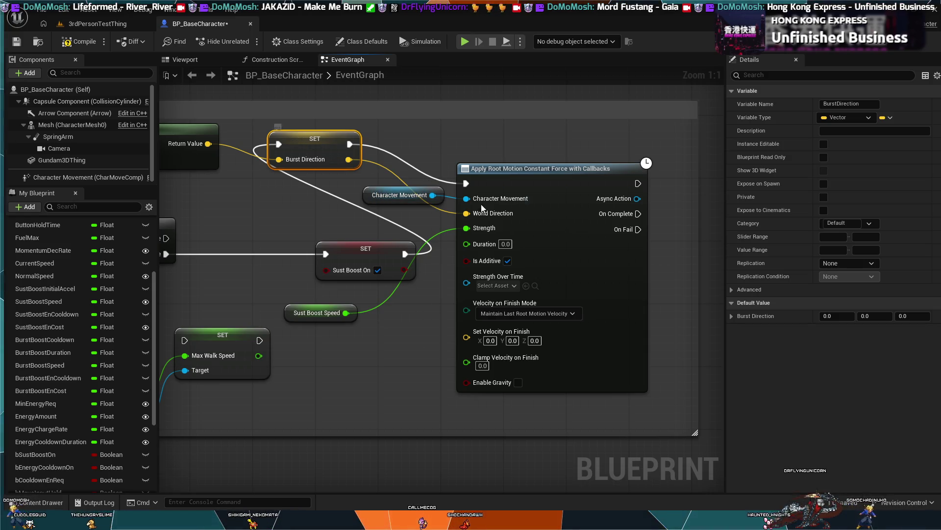
{"action": "scroll", "coordinate": [501, 160], "scroll_direction": "down", "scroll_amount": 1}
{"action": "left_click_drag", "start_coordinate": [448, 346], "coordinate": [469, 347]}
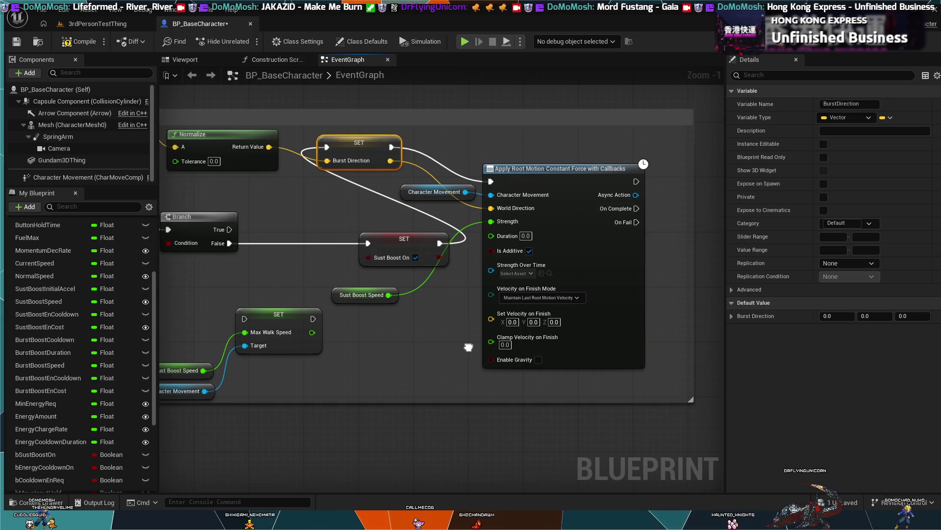
{"action": "left_click", "coordinate": [526, 236]}
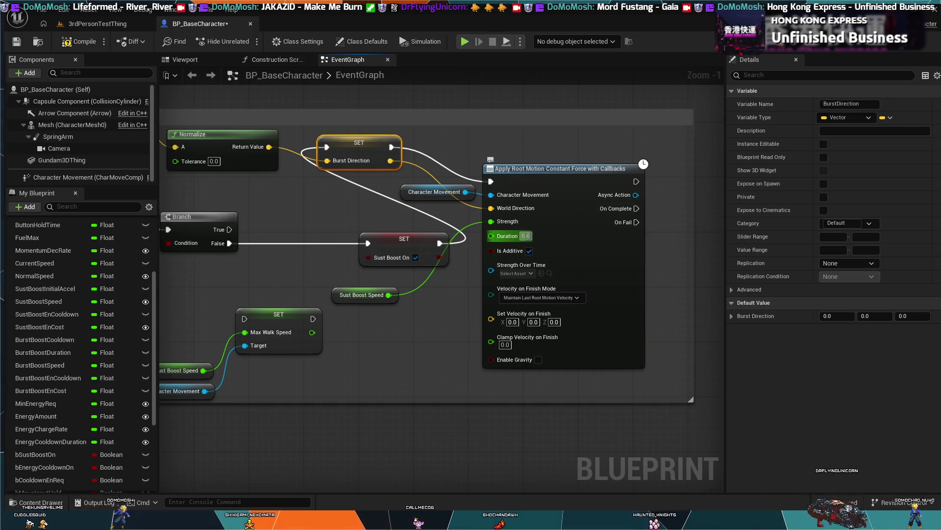
{"action": "left_click", "coordinate": [529, 251]}
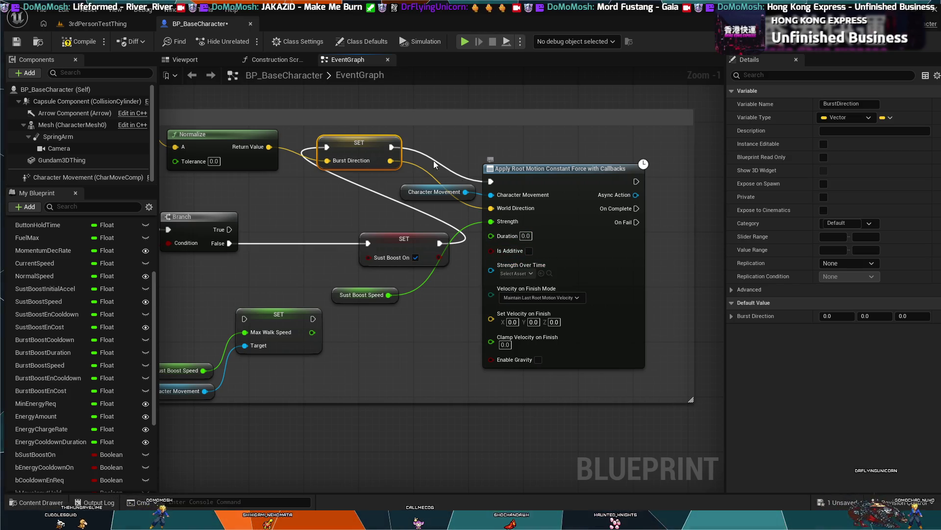
{"action": "left_click", "coordinate": [464, 43]}
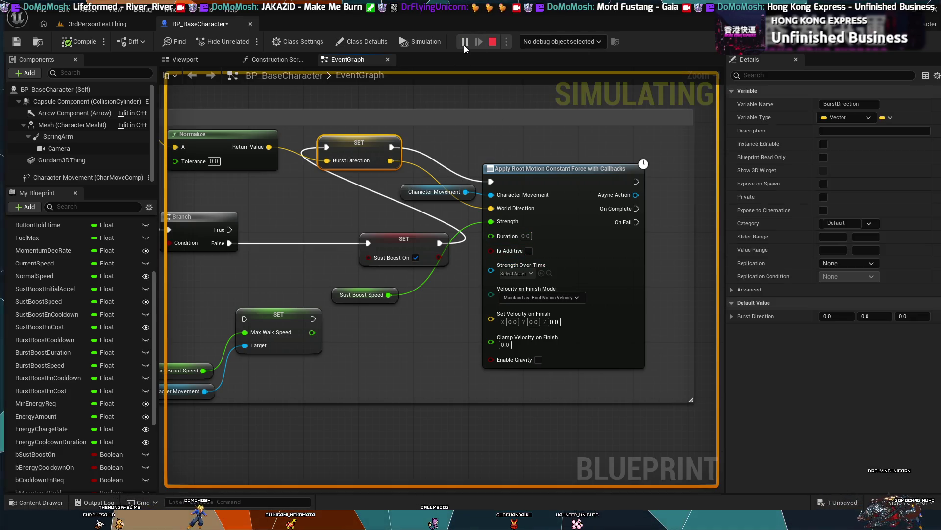
{"action": "left_click", "coordinate": [493, 42]}
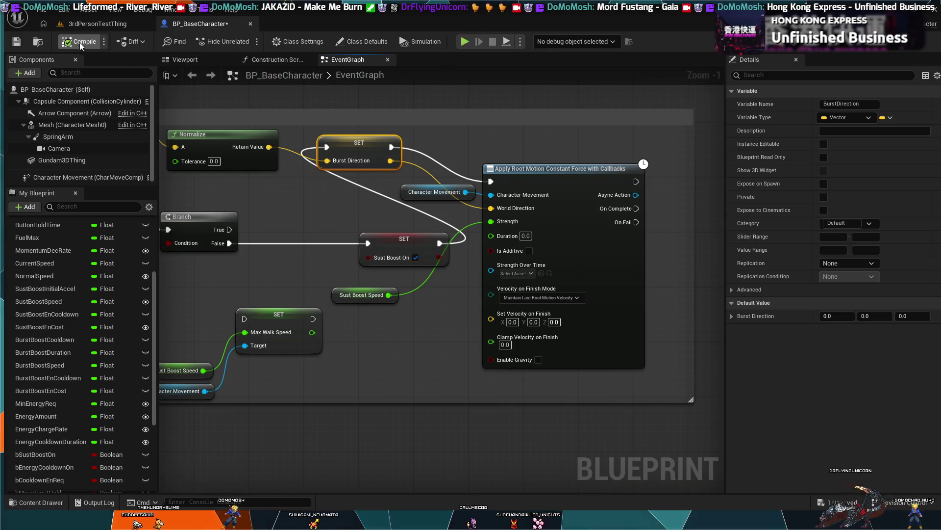
Play-test the mech in the test level, boosting forward up to about 500 speed
{"action": "left_click", "coordinate": [105, 26]}
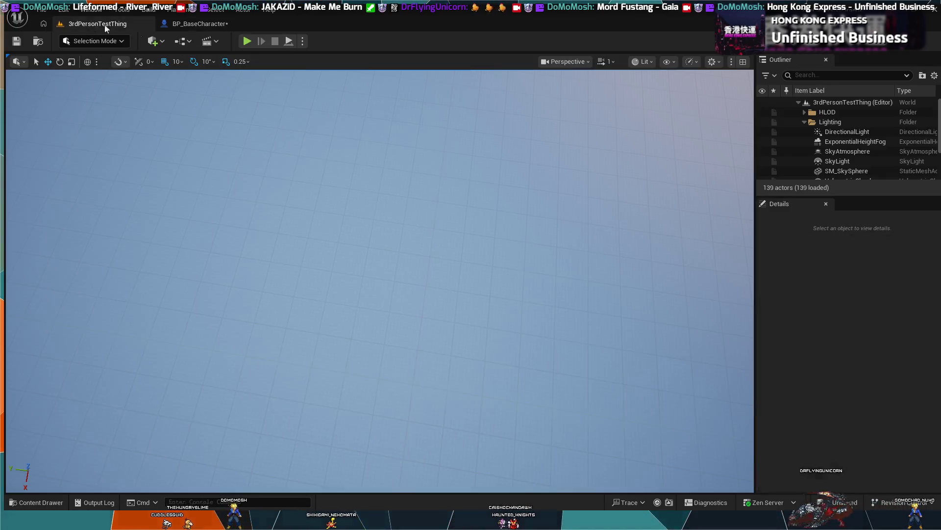
{"action": "left_click", "coordinate": [250, 43]}
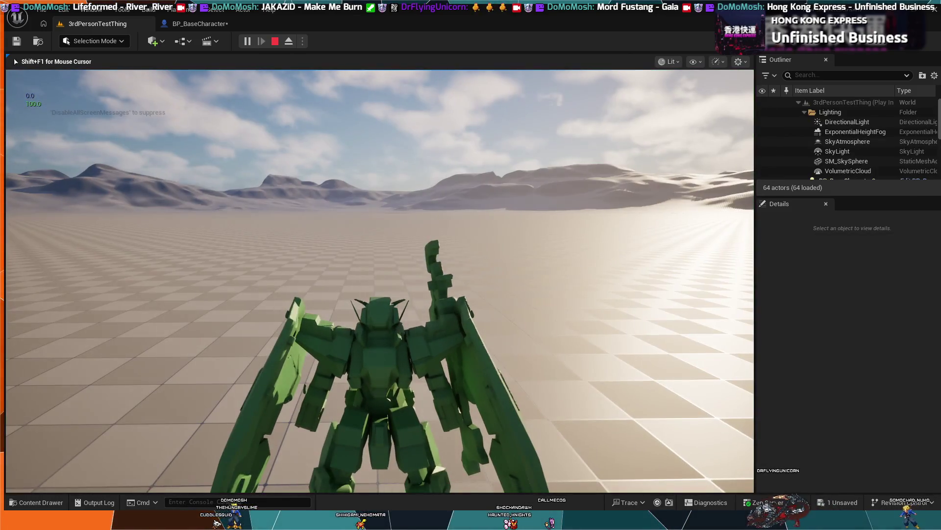
{"action": "key", "text": "w"}
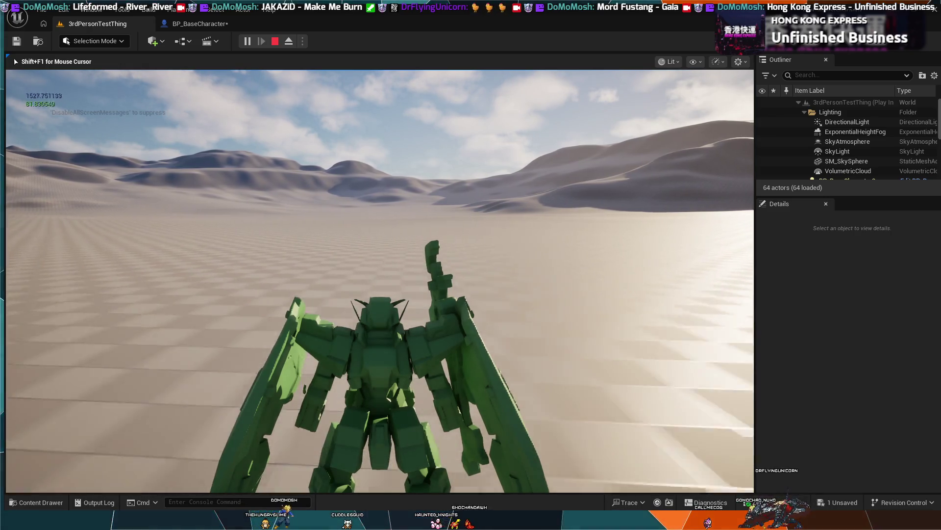
{"action": "key", "text": "w"}
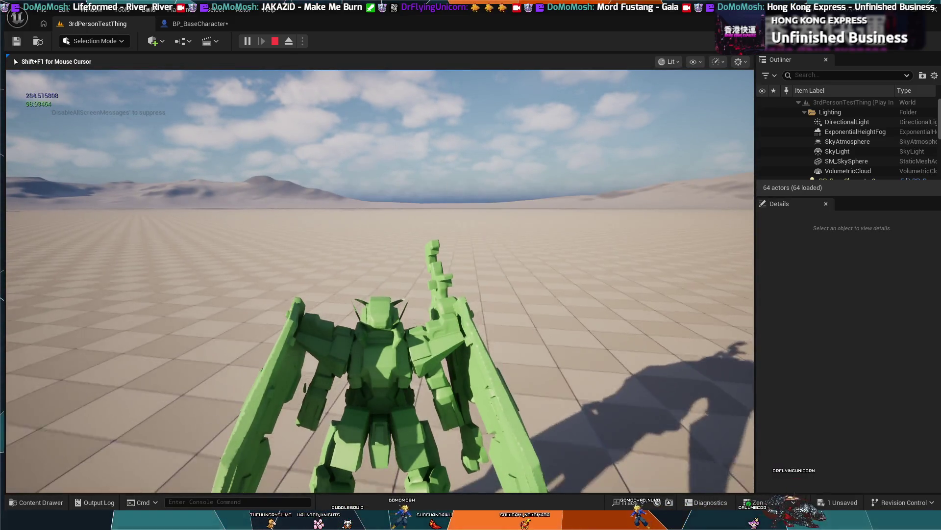
{"action": "key", "text": "w"}
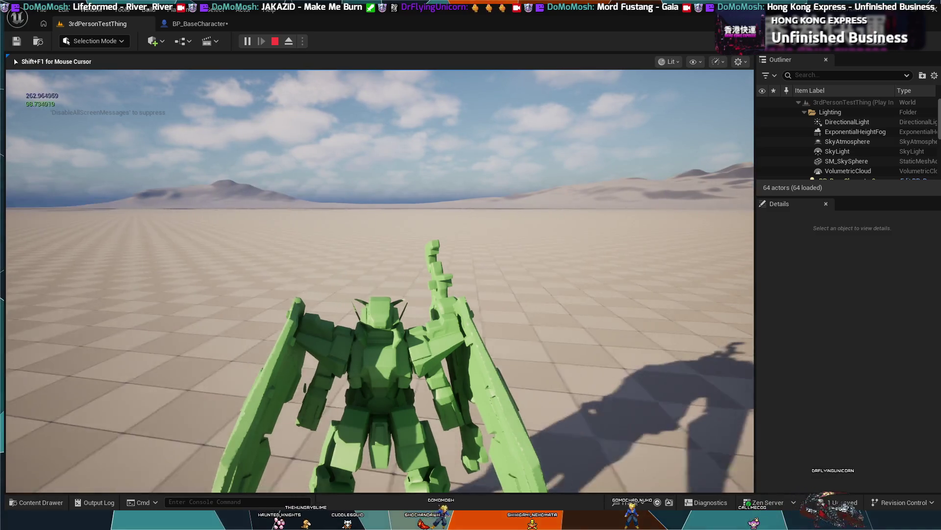
{"action": "key", "text": "w"}
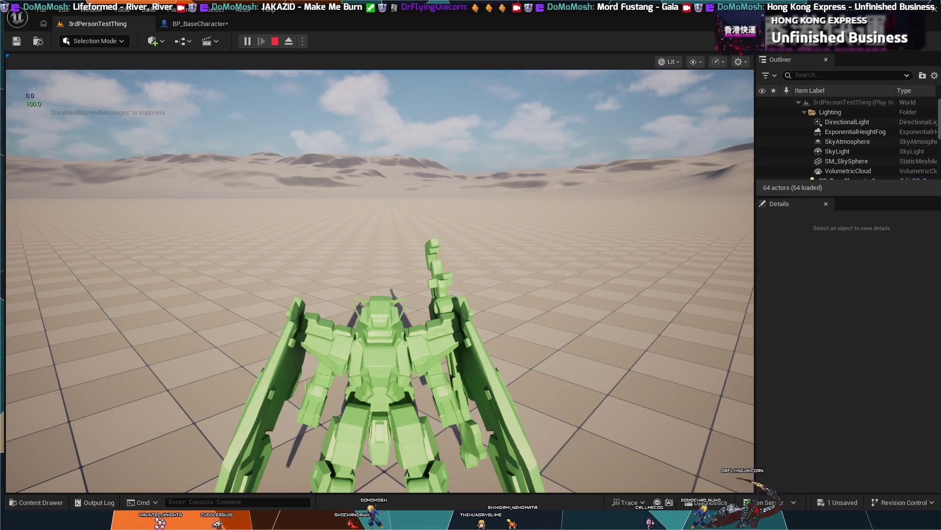
{"action": "key", "text": "Escape"}
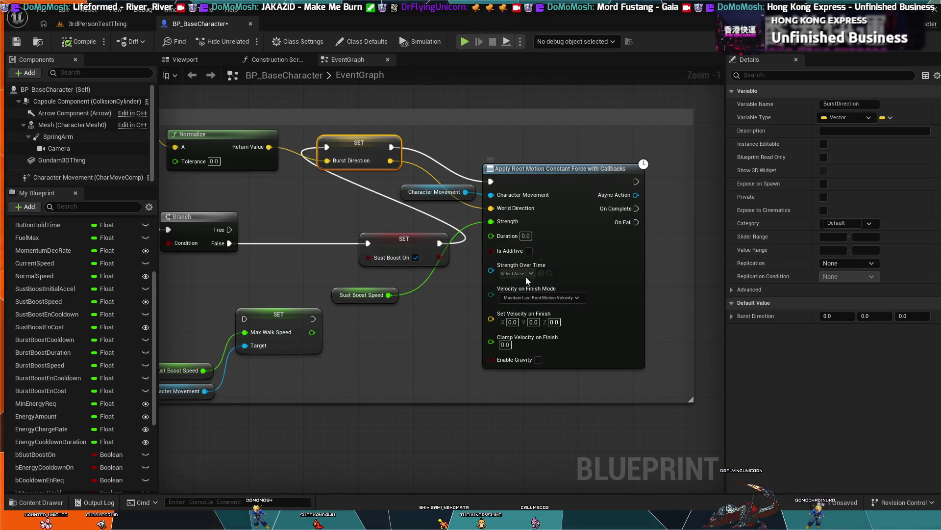
{"action": "scroll", "coordinate": [527, 353], "scroll_direction": "up", "scroll_amount": 1}
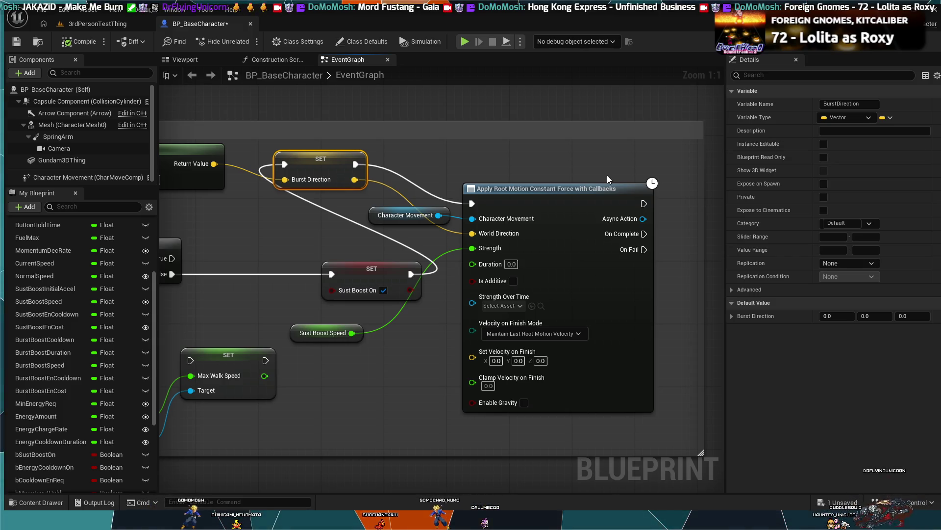
After a brief simulation, set Apply Root Motion's Velocity on Finish Mode to Set Velocity; return to 3rdPersonTestThing
{"action": "left_click", "coordinate": [464, 42]}
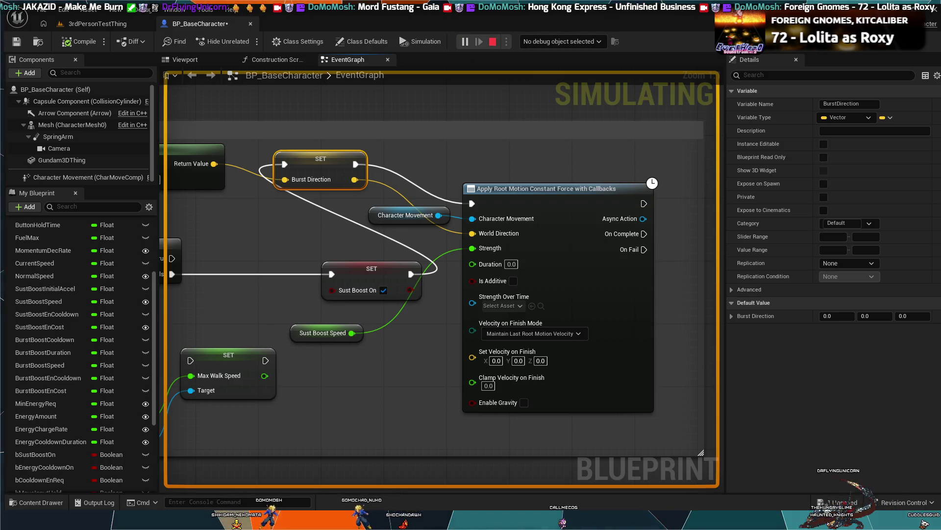
{"action": "key", "text": "Escape"}
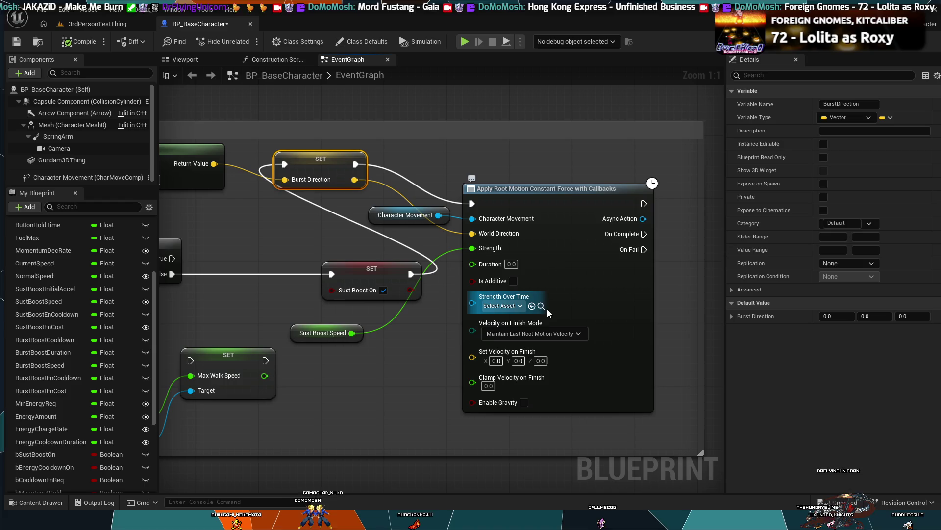
{"action": "left_click", "coordinate": [545, 333]}
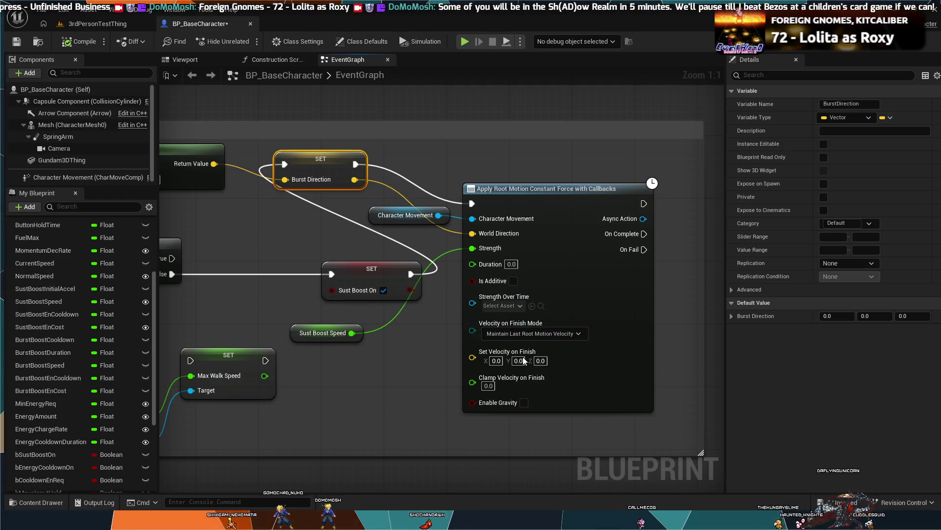
{"action": "left_click", "coordinate": [510, 354]}
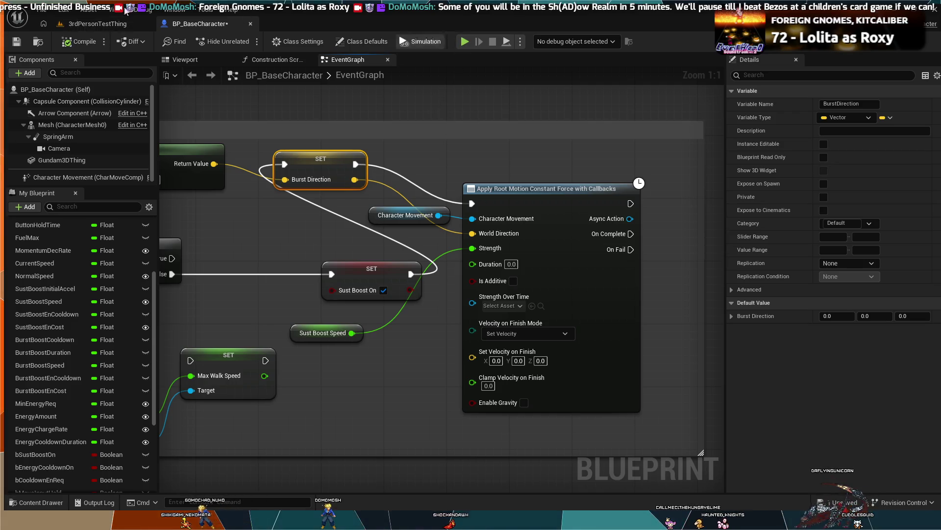
{"action": "left_click", "coordinate": [82, 23]}
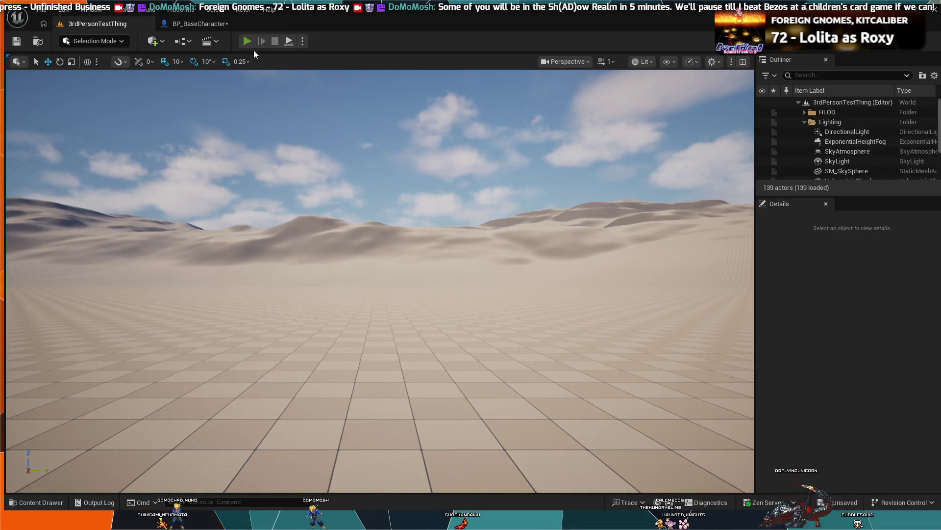
Play the level and hold W to boost the mech up to 500 speed, then stop
{"action": "left_click", "coordinate": [248, 41]}
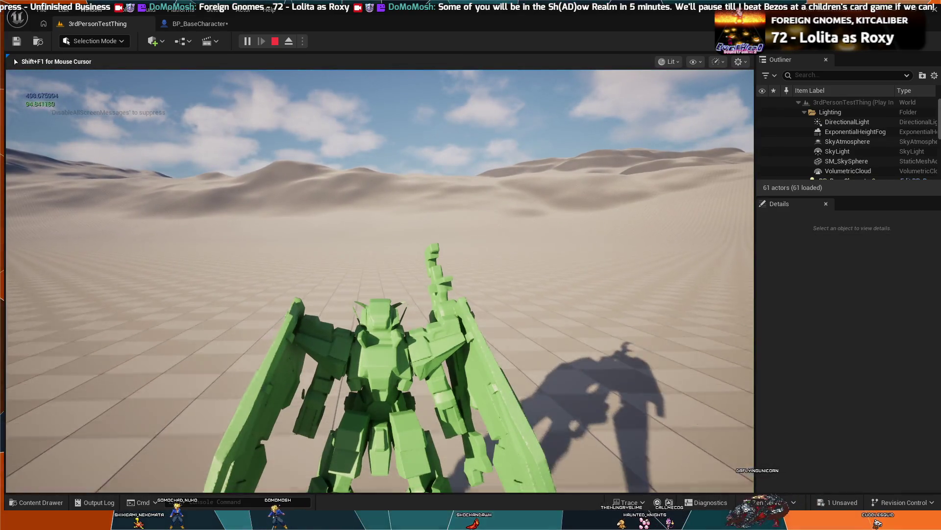
{"action": "key", "text": "w"}
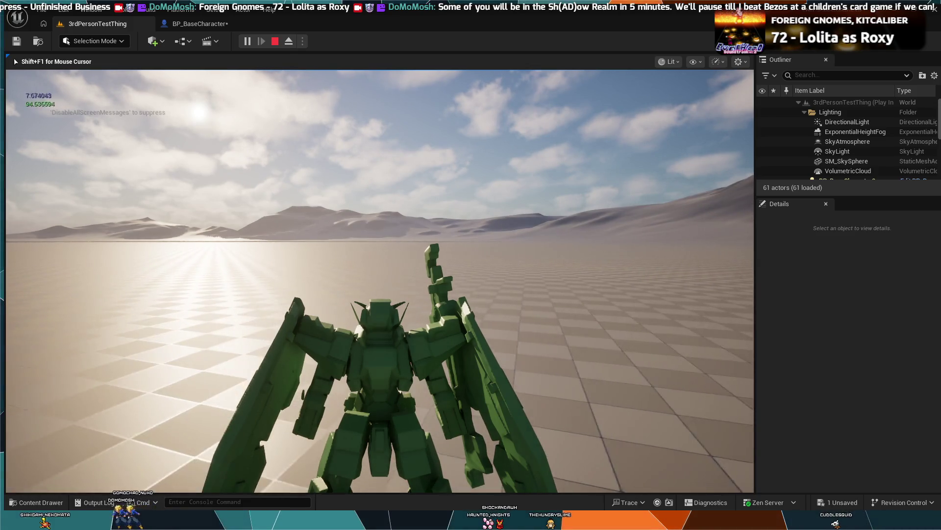
{"action": "key", "text": "w"}
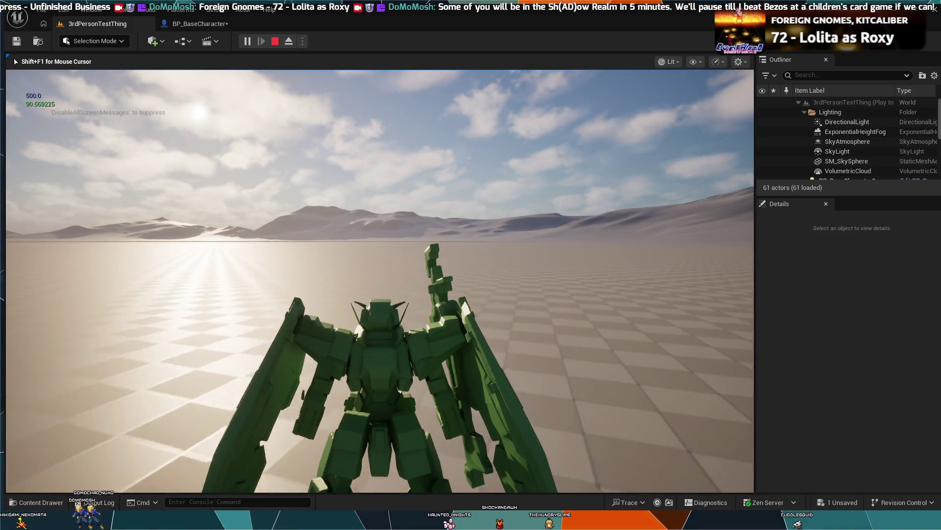
{"action": "key", "text": "Escape"}
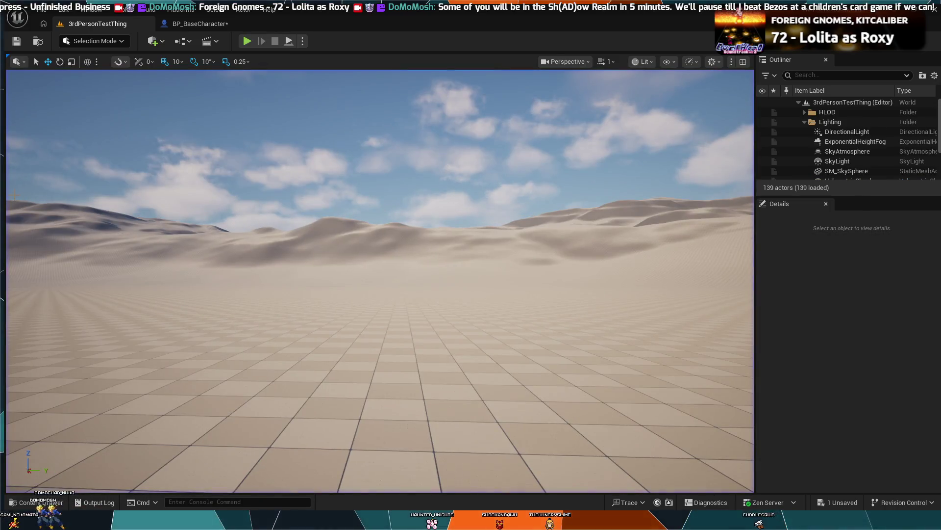
Reconnect Normalize's Return Value to the Burst Direction setter in the BP_BaseCharacter graph
{"action": "left_click", "coordinate": [201, 24]}
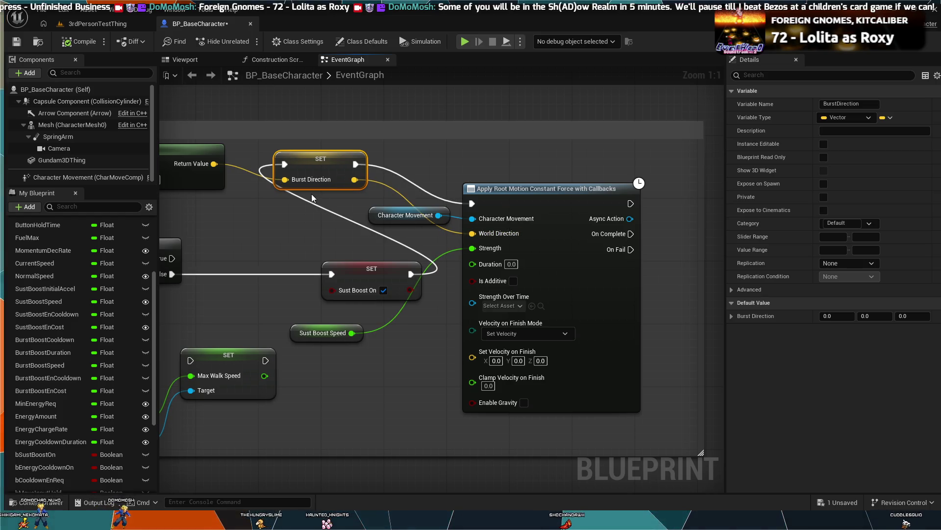
{"action": "mouse_move", "coordinate": [275, 213]}
{"action": "left_mouse_down"}
{"action": "mouse_move", "coordinate": [437, 230]}
{"action": "mouse_move", "coordinate": [413, 229]}
{"action": "left_mouse_up"}
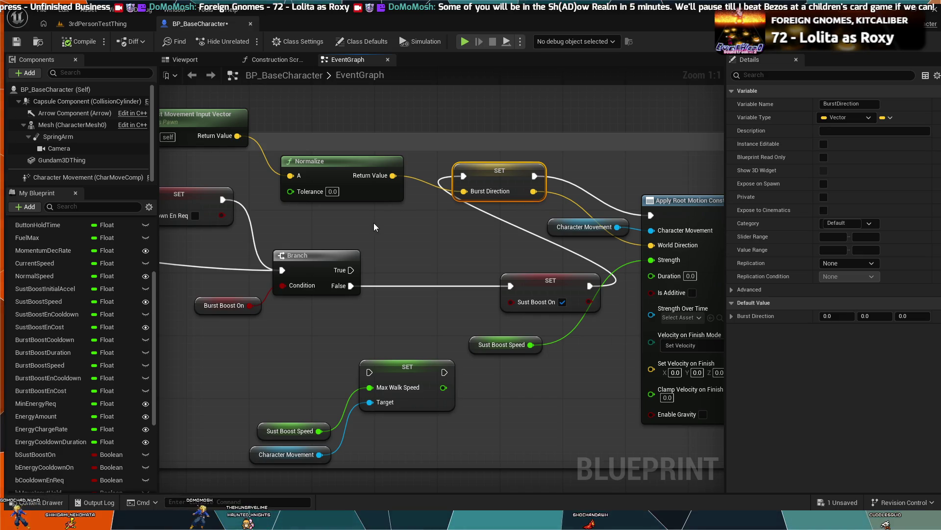
{"action": "left_click", "coordinate": [419, 179], "text": "alt"}
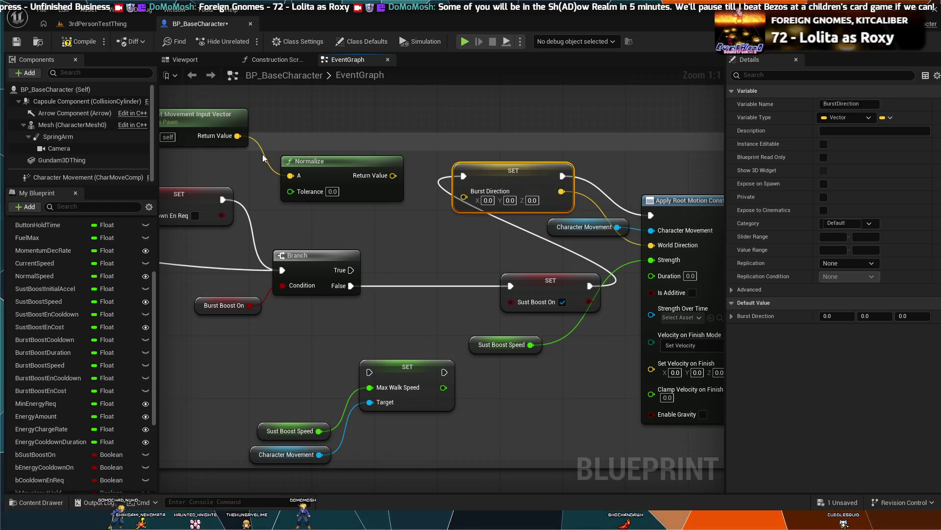
{"action": "mouse_move", "coordinate": [393, 175]}
{"action": "left_mouse_down"}
{"action": "mouse_move", "coordinate": [472, 187]}
{"action": "mouse_move", "coordinate": [465, 198]}
{"action": "left_mouse_up"}
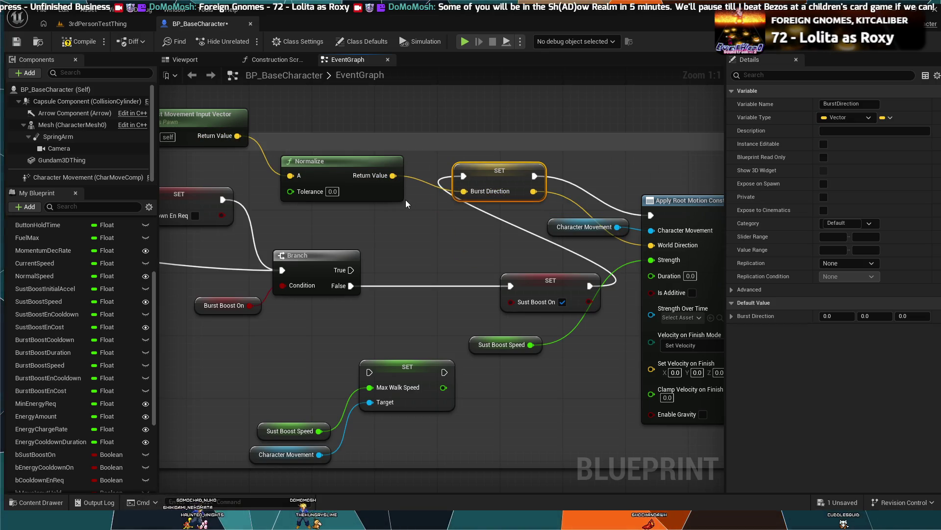
Delete the Burst Direction setter and Normalize nodes
{"action": "scroll", "coordinate": [409, 213], "scroll_direction": "down", "scroll_amount": 2}
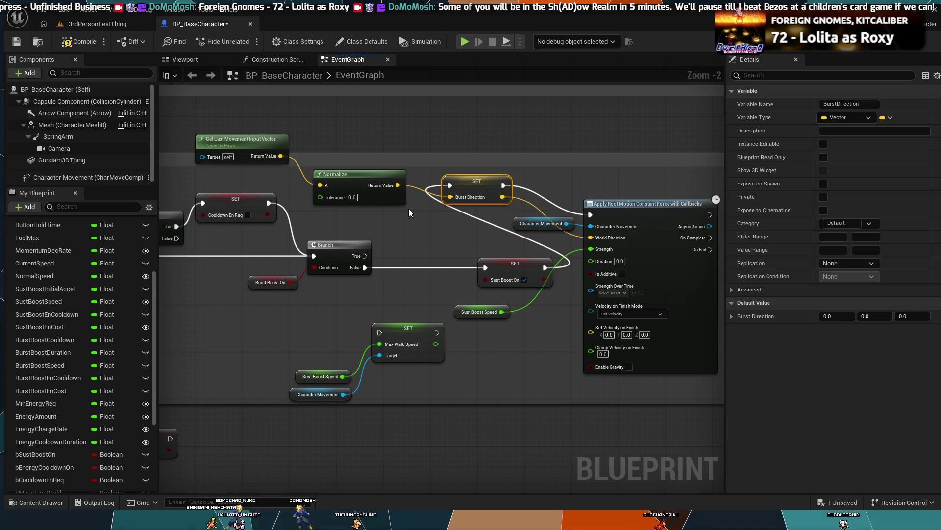
{"action": "left_click", "coordinate": [472, 180]}
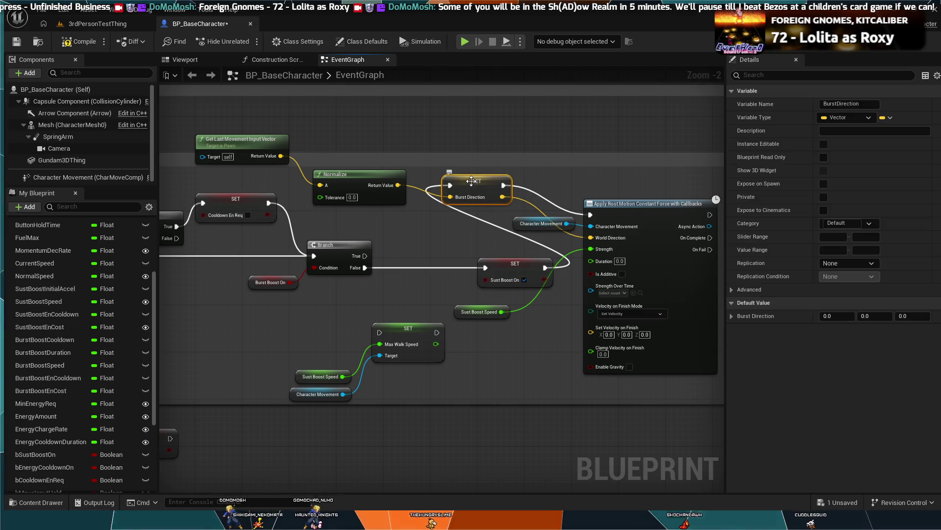
{"action": "key", "text": "Delete"}
Delete the leftover Normalize, Burst Direction and Get Last Movement Input Vector nodes
{"action": "left_click", "coordinate": [344, 174]}
{"action": "key", "text": "Delete"}
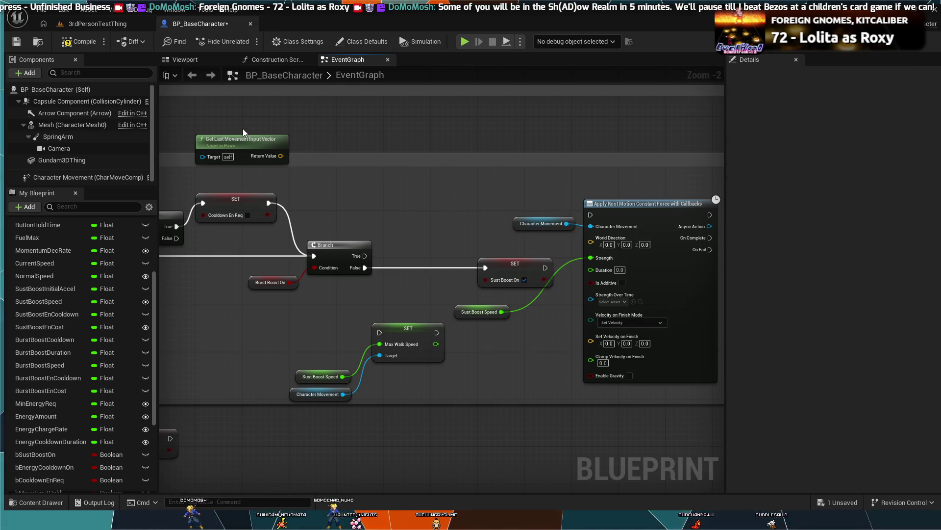
{"action": "key", "text": "Delete"}
Wire Branch True into the root-motion force node and run a quick Alt+P play test
{"action": "mouse_move", "coordinate": [364, 256]}
{"action": "left_mouse_down"}
{"action": "mouse_move", "coordinate": [538, 255]}
{"action": "mouse_move", "coordinate": [598, 234]}
{"action": "mouse_move", "coordinate": [590, 216]}
{"action": "left_mouse_up"}
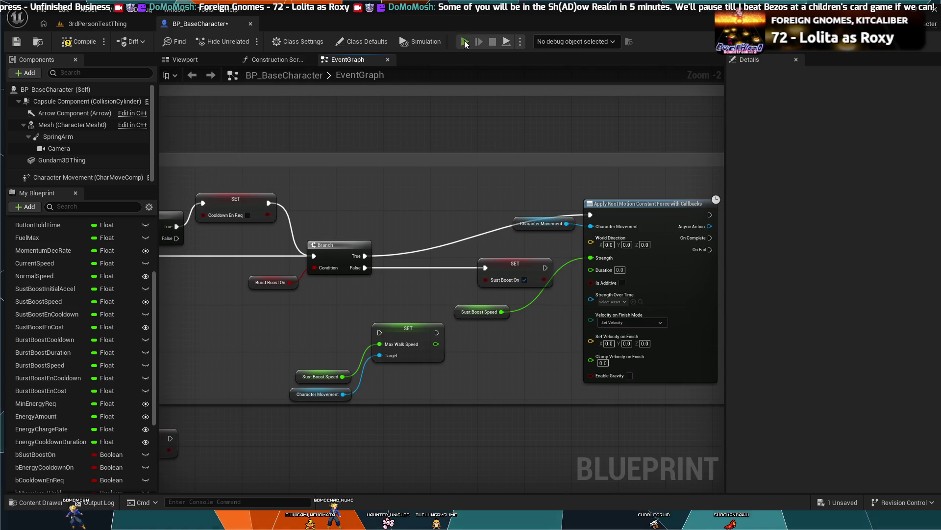
{"action": "key", "text": "alt+p"}
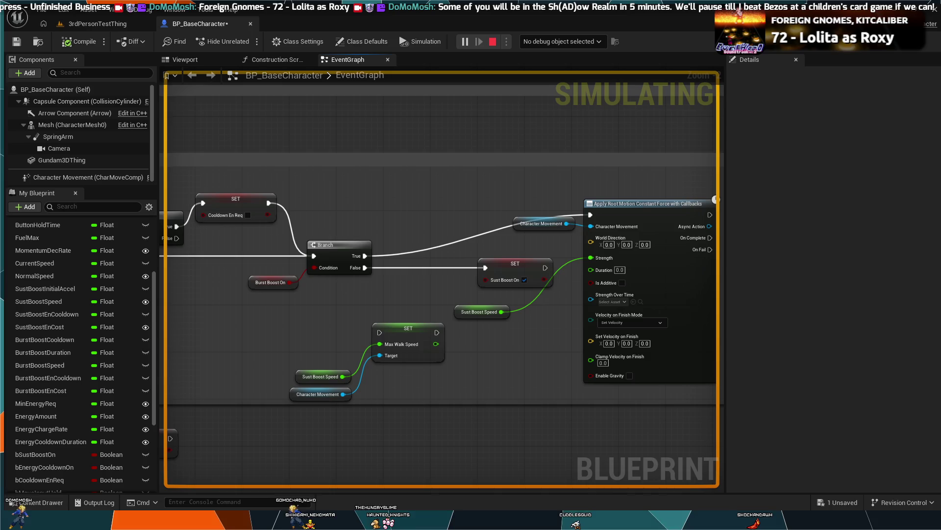
{"action": "key", "text": "Escape"}
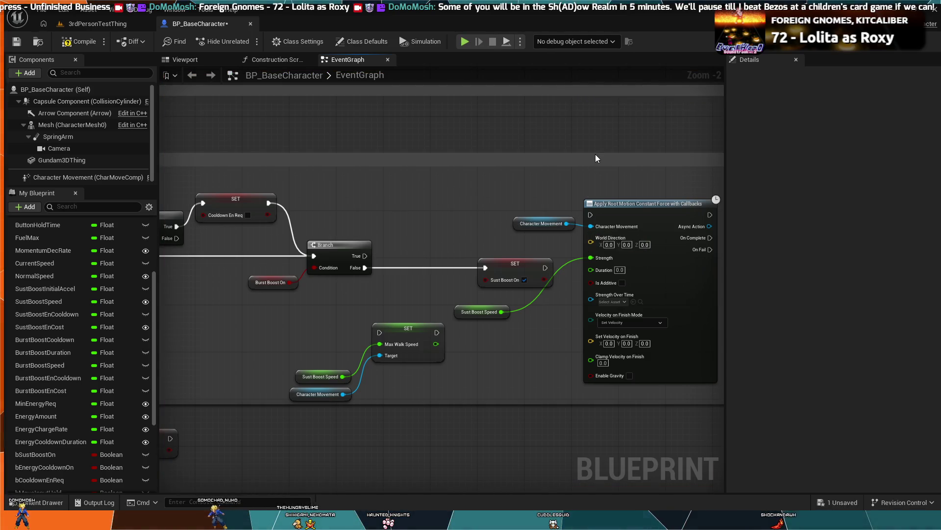
Undo six graph edits to remove the root-motion force nodes and recentre the boost logic
{"action": "key", "text": "ctrl+z"}
{"action": "key", "text": "ctrl+z"}
{"action": "key", "text": "ctrl+z"}
{"action": "key", "text": "ctrl+z"}
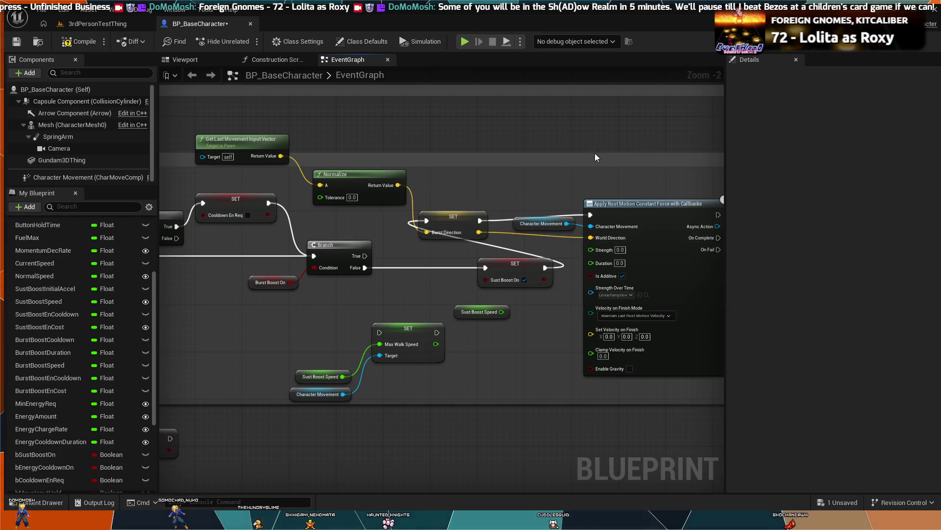
{"action": "key", "text": "ctrl+z"}
{"action": "key", "text": "ctrl+z"}
{"action": "key", "text": "ctrl+z"}
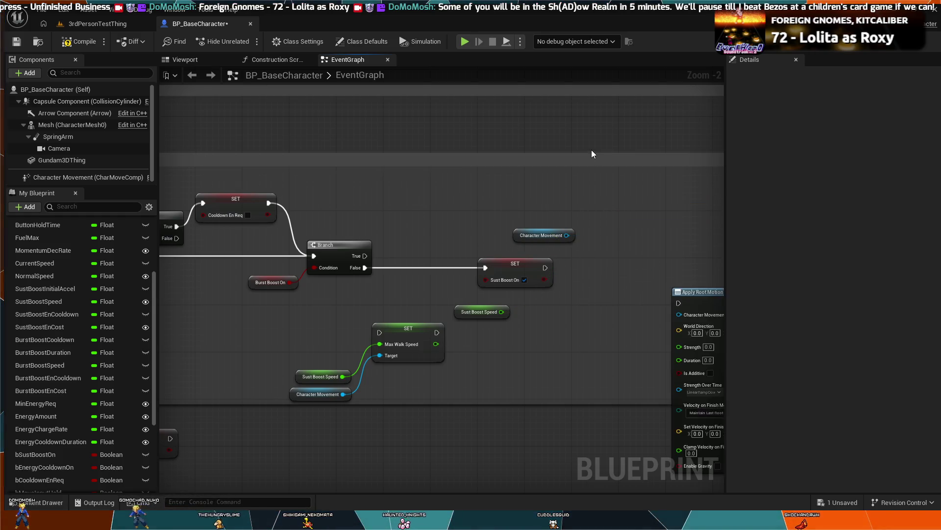
{"action": "key", "text": "ctrl+z"}
{"action": "key", "text": "ctrl+z"}
{"action": "key", "text": "ctrl+z"}
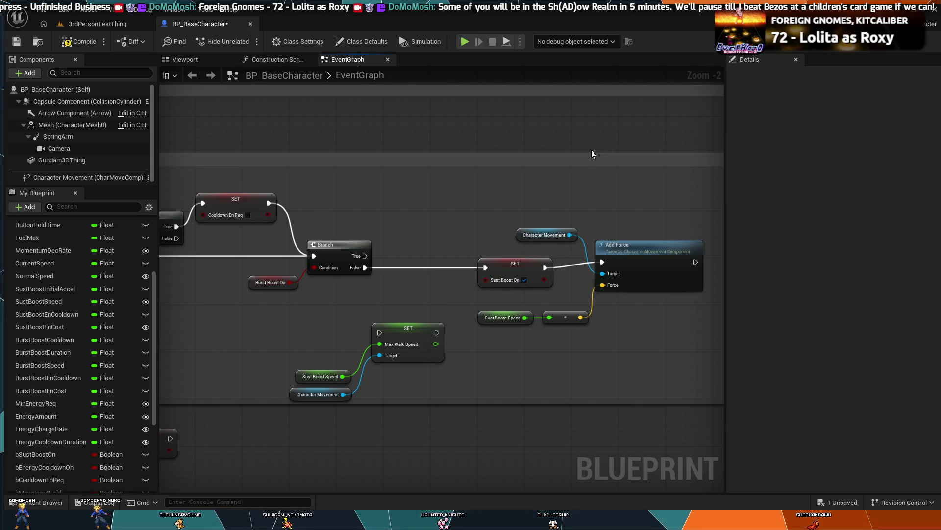
{"action": "key", "text": "ctrl+z"}
{"action": "key", "text": "ctrl+z"}
{"action": "key", "text": "ctrl+z"}
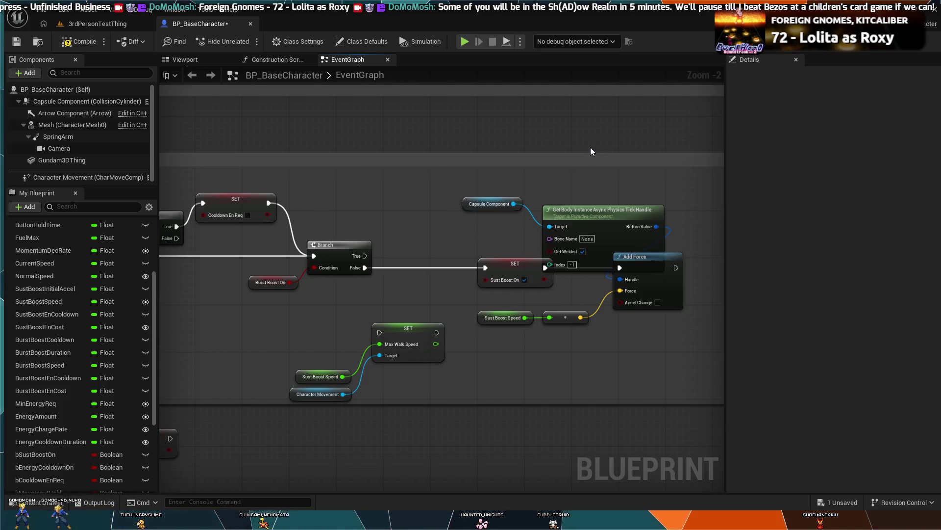
{"action": "key", "text": "ctrl+z"}
{"action": "key", "text": "ctrl+z"}
{"action": "key", "text": "ctrl+z"}
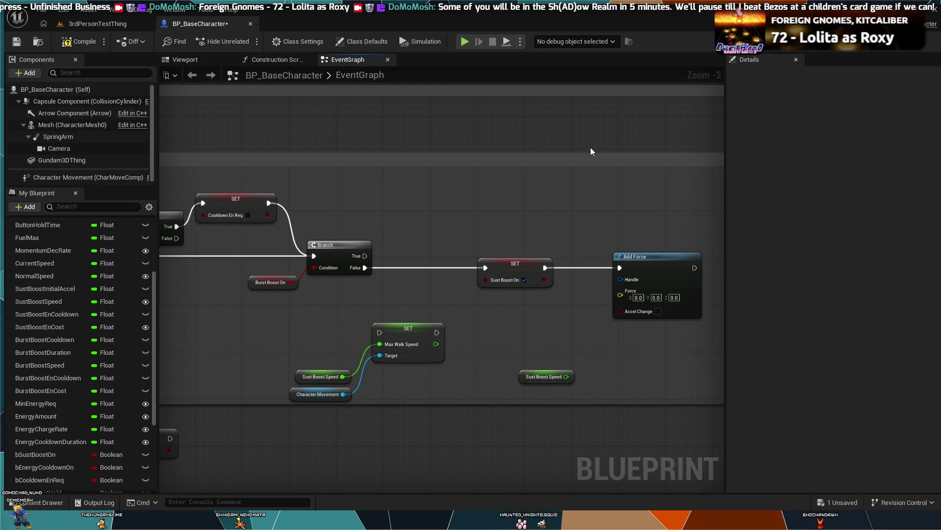
{"action": "key", "text": "ctrl+z"}
{"action": "key", "text": "ctrl+z"}
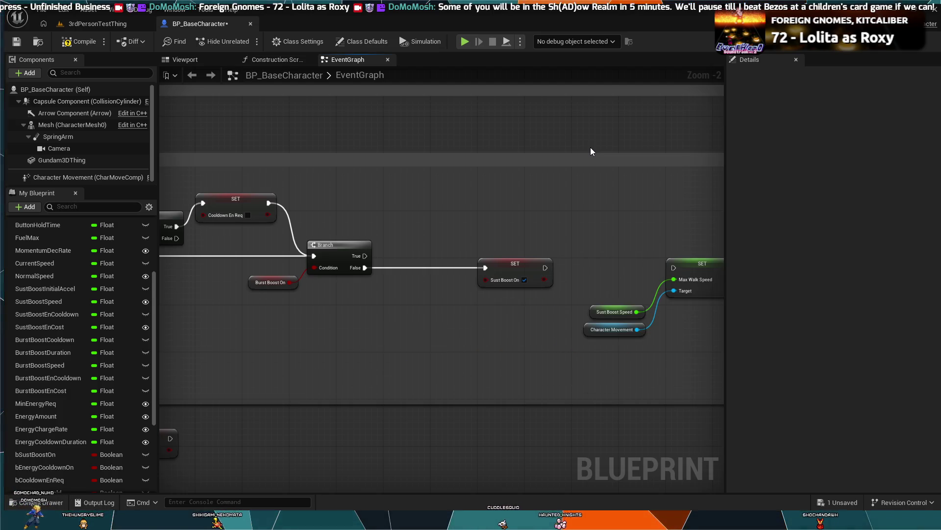
{"action": "mouse_move", "coordinate": [590, 151]}
{"action": "left_mouse_down"}
{"action": "mouse_move", "coordinate": [489, 208]}
{"action": "mouse_move", "coordinate": [455, 198]}
{"action": "left_mouse_up"}
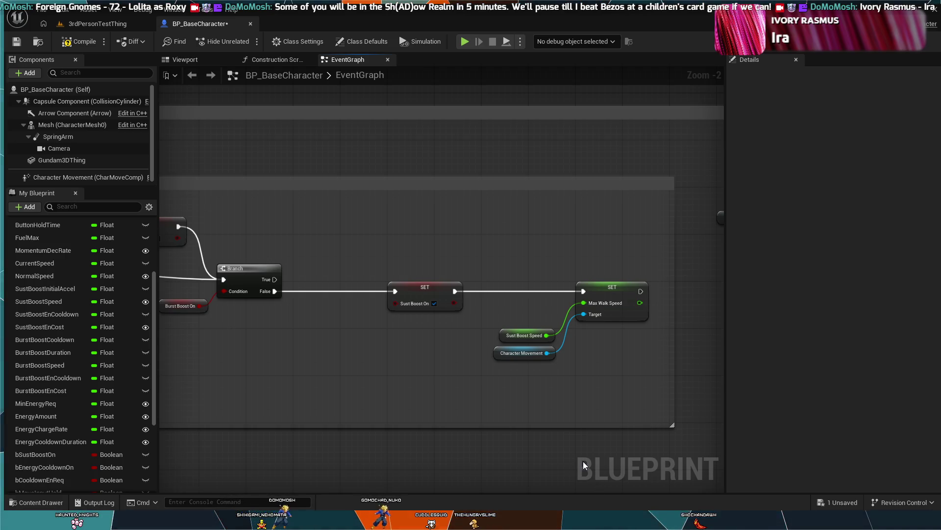
Step through undo/redo history until Set Sust Boost On feeds Add Force driven by Sust Boost Speed
{"action": "key", "text": "ctrl+y"}
{"action": "key", "text": "ctrl+y"}
{"action": "key", "text": "ctrl+y"}
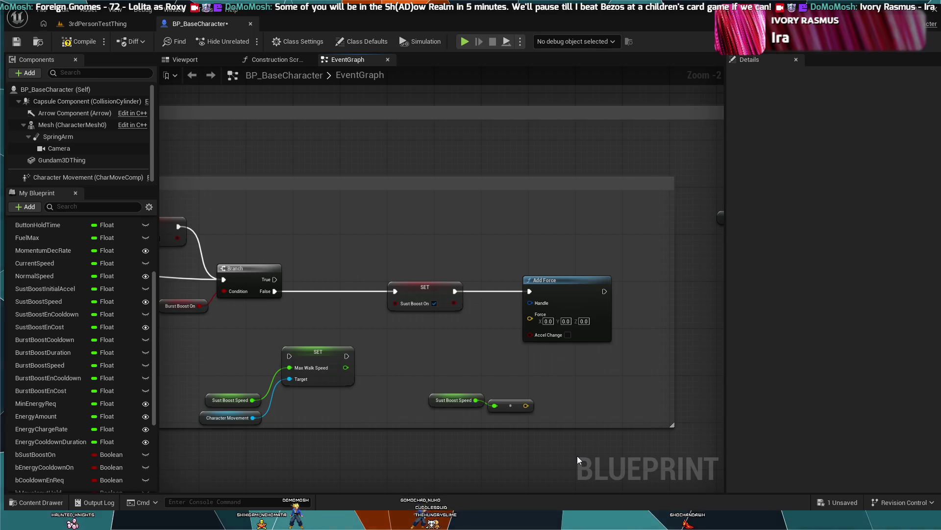
{"action": "key", "text": "ctrl+y"}
{"action": "key", "text": "ctrl+y"}
{"action": "key", "text": "ctrl+z"}
{"action": "key", "text": "ctrl+z"}
{"action": "key", "text": "ctrl+z"}
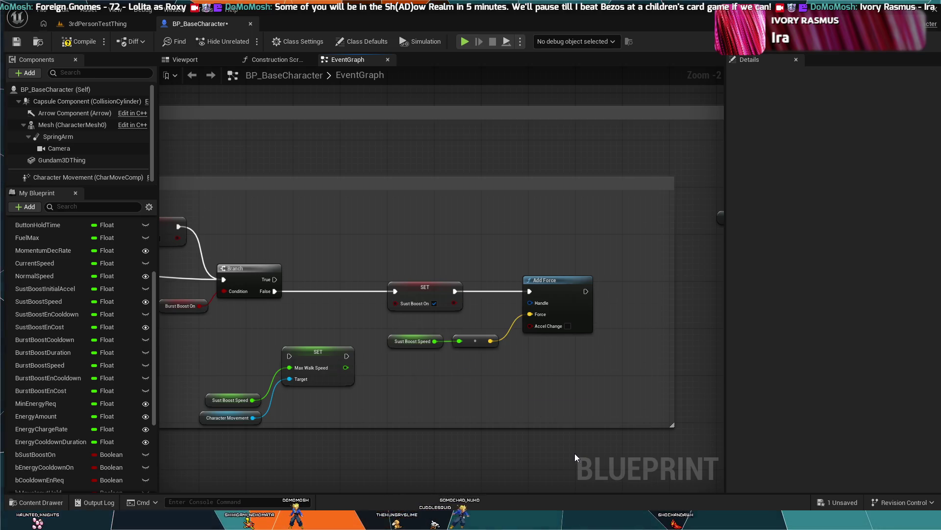
{"action": "key", "text": "ctrl+y"}
{"action": "key", "text": "ctrl+y"}
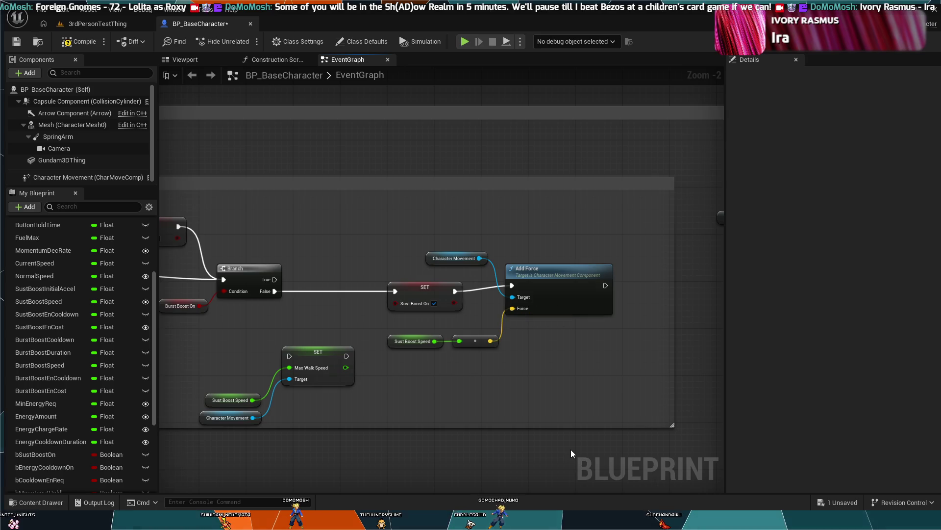
{"action": "key", "text": "ctrl+z"}
{"action": "key", "text": "ctrl+z"}
{"action": "key", "text": "ctrl+z"}
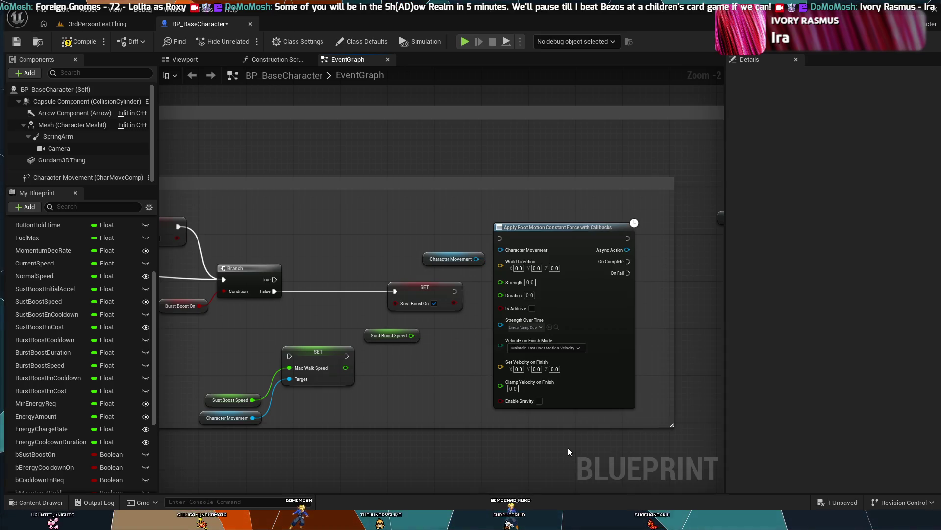
{"action": "key", "text": "ctrl+y"}
{"action": "key", "text": "ctrl+y"}
{"action": "key", "text": "ctrl+y"}
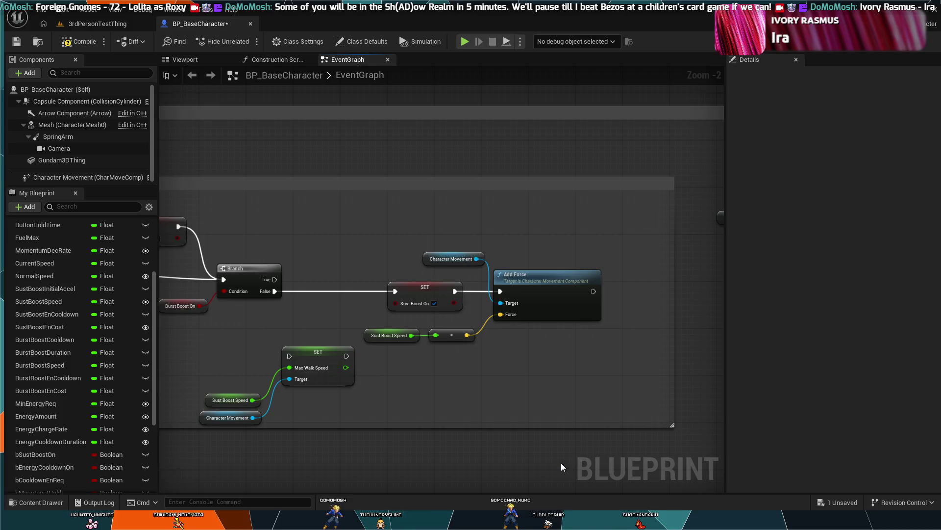
{"action": "key", "text": "ctrl+y"}
{"action": "key", "text": "ctrl+y"}
{"action": "key", "text": "ctrl+y"}
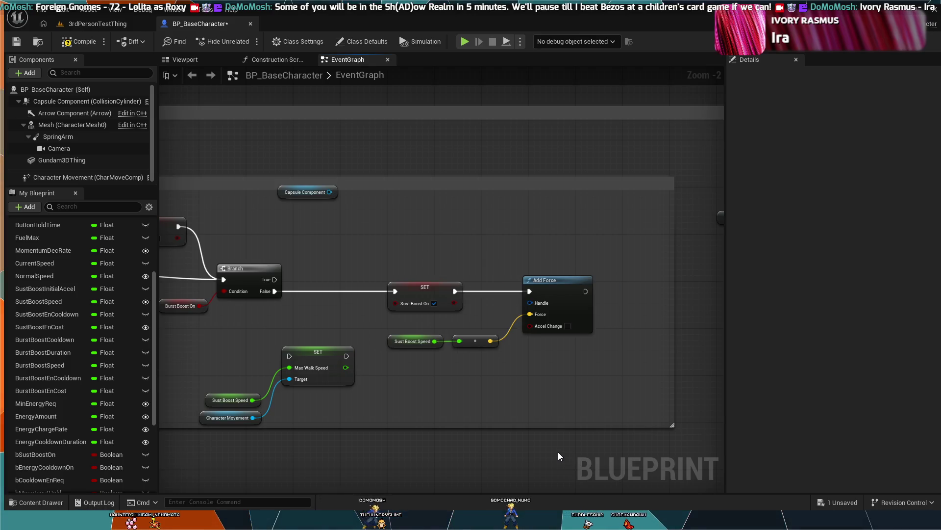
{"action": "key", "text": "ctrl+y"}
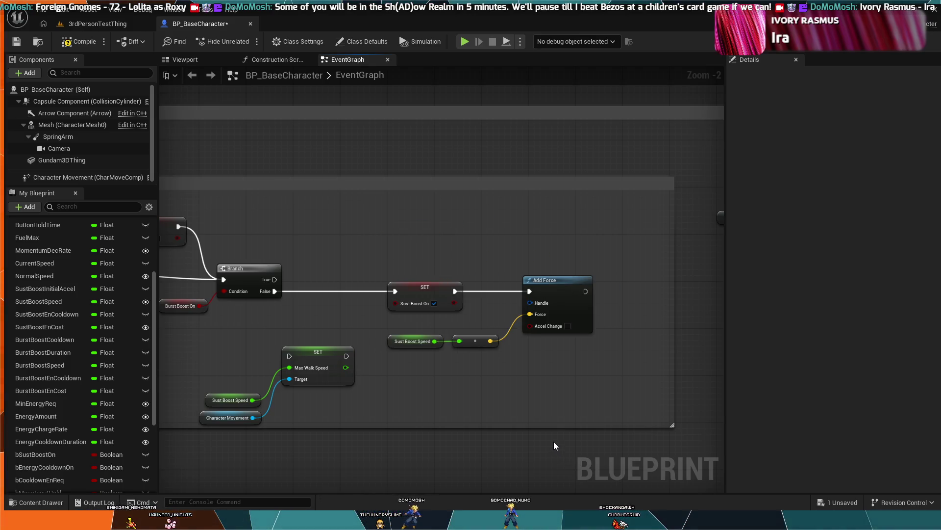
Replace Add Force with a Character Movement Add Impulse after the Sust Boost On setter
{"action": "key", "text": "ctrl+y"}
{"action": "key", "text": "ctrl+y"}
{"action": "key", "text": "ctrl+y"}
{"action": "key", "text": "ctrl+y"}
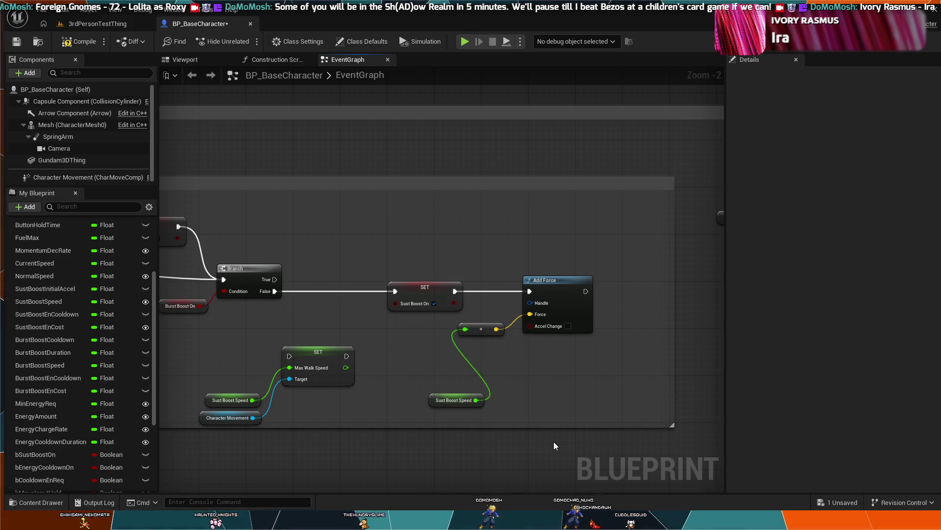
{"action": "key", "text": "ctrl+y"}
{"action": "key", "text": "ctrl+y"}
{"action": "left_click", "coordinate": [559, 281]}
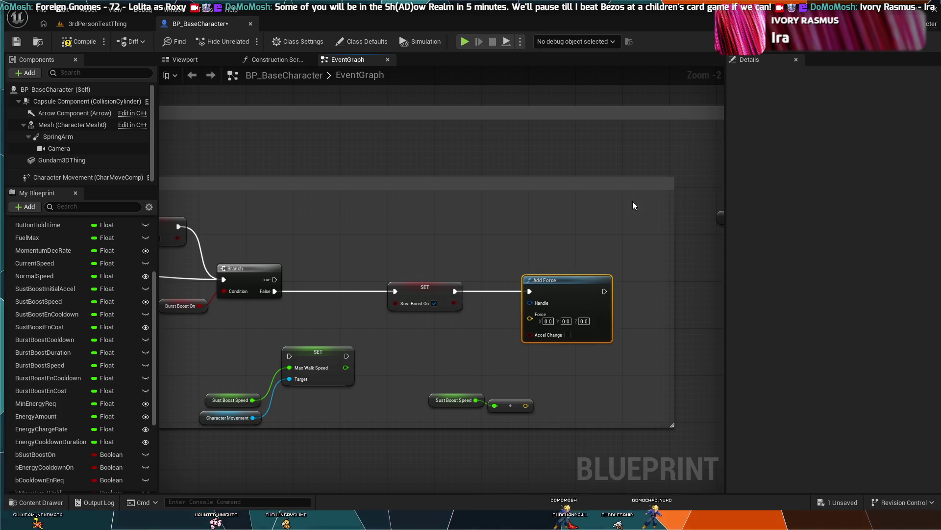
{"action": "key", "text": "Delete"}
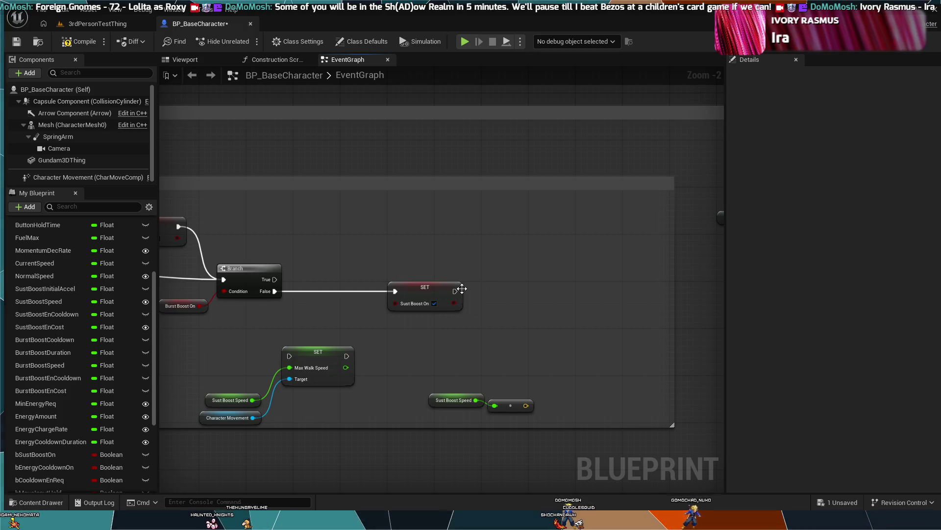
{"action": "mouse_move", "coordinate": [454, 292]}
{"action": "left_mouse_down"}
{"action": "mouse_move", "coordinate": [479, 288]}
{"action": "mouse_move", "coordinate": [446, 237]}
{"action": "left_mouse_up"}
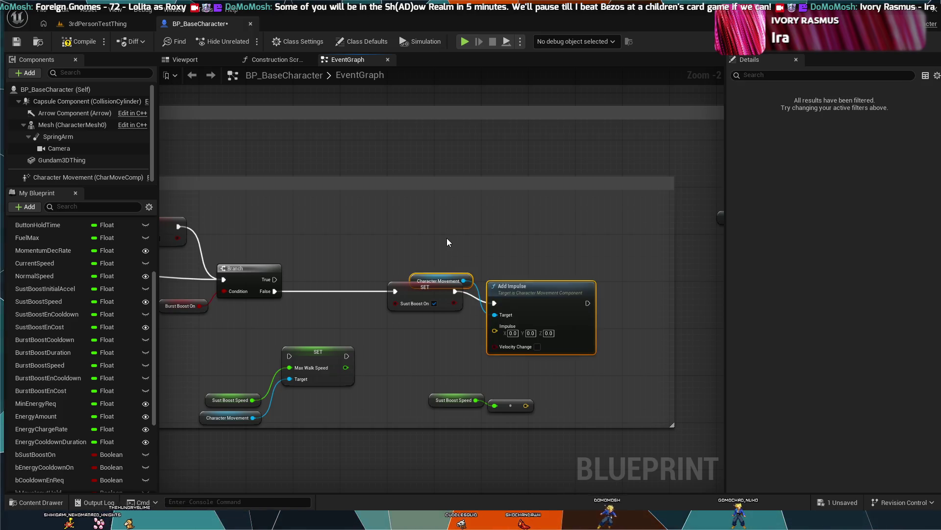
{"action": "left_click_drag", "start_coordinate": [555, 280], "coordinate": [585, 274]}
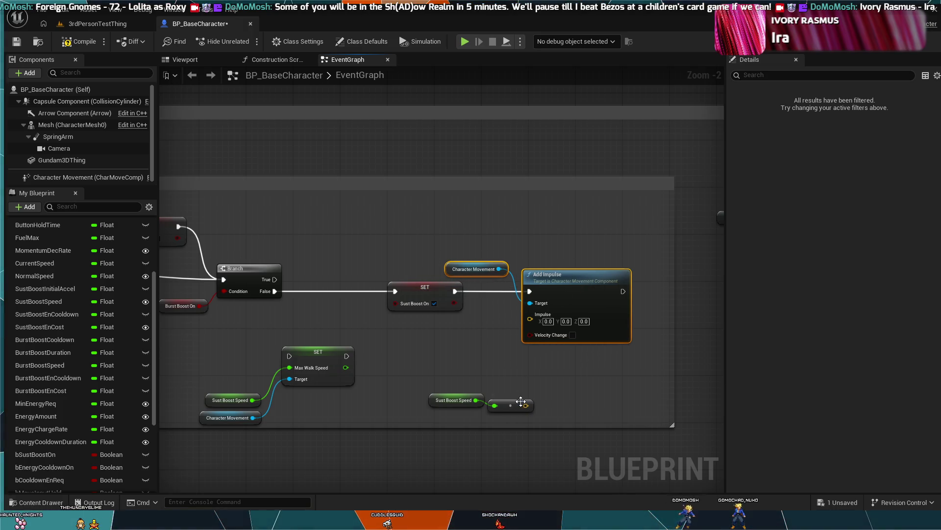
{"action": "mouse_move", "coordinate": [528, 407]}
{"action": "left_mouse_down"}
{"action": "mouse_move", "coordinate": [533, 307]}
{"action": "mouse_move", "coordinate": [487, 328]}
{"action": "mouse_move", "coordinate": [499, 333]}
{"action": "left_mouse_up"}
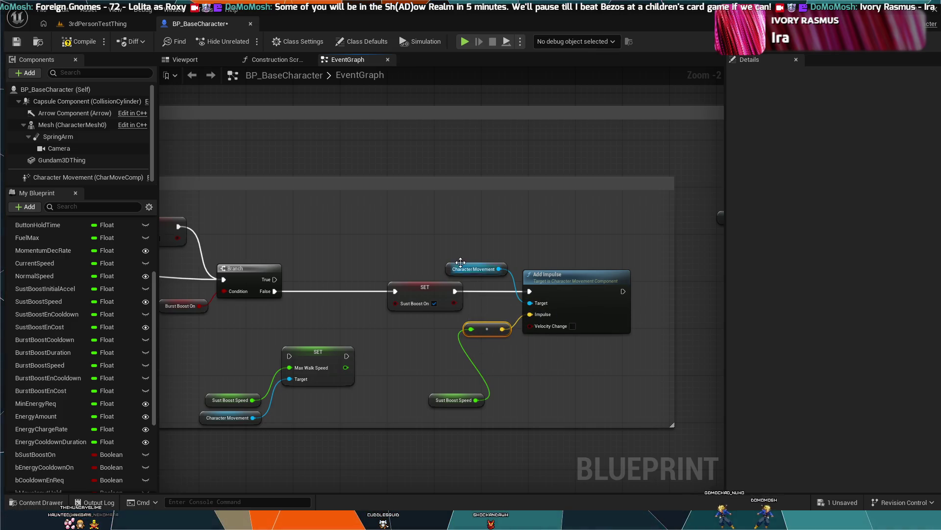
Set Sust Boost Speed's default to 200000, then start a play test in 3rdPersonTestThing
{"action": "left_click", "coordinate": [444, 400]}
{"action": "left_click", "coordinate": [833, 315]}
{"action": "type", "text": "200000"}
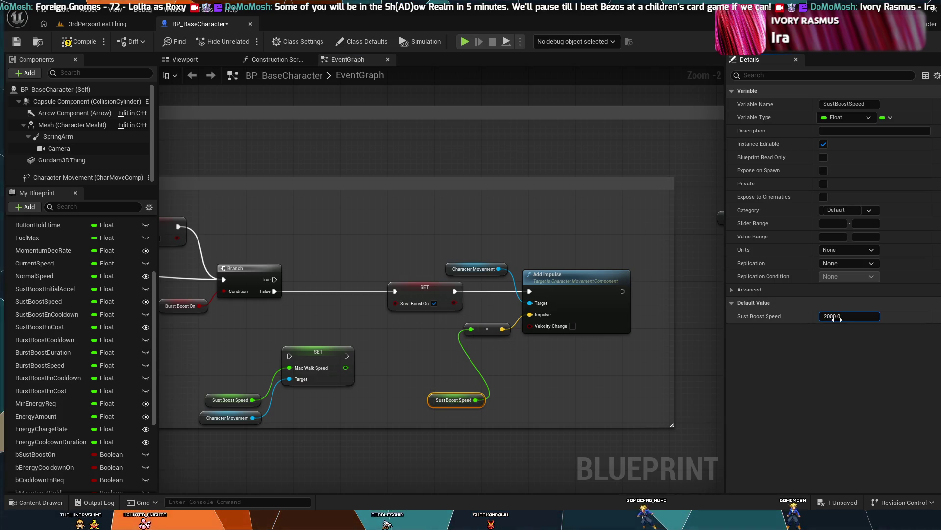
{"action": "key", "text": "Return"}
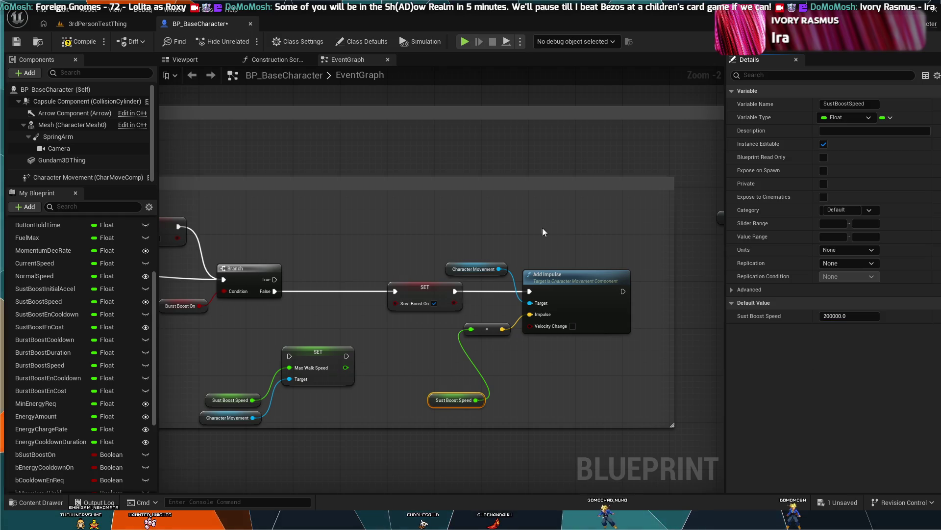
{"action": "left_click", "coordinate": [98, 24]}
{"action": "left_click", "coordinate": [246, 40]}
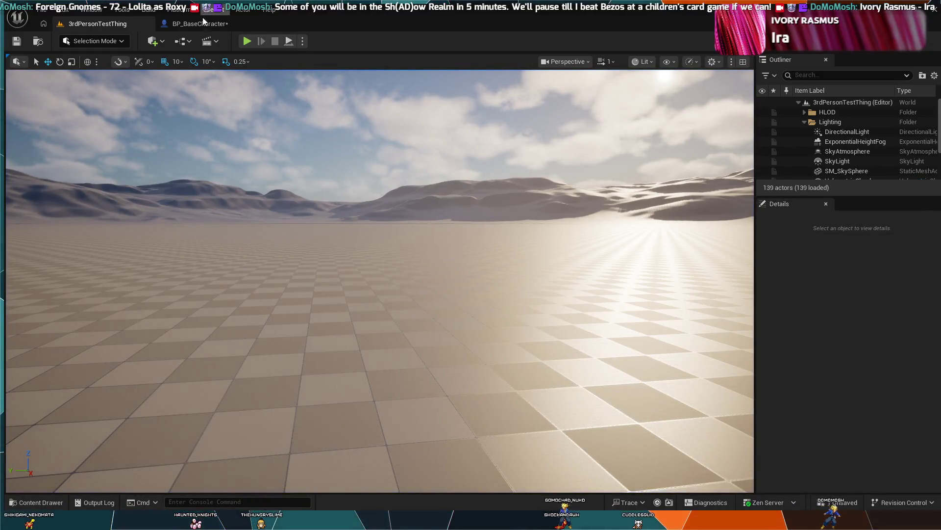
{"action": "left_click", "coordinate": [275, 40]}
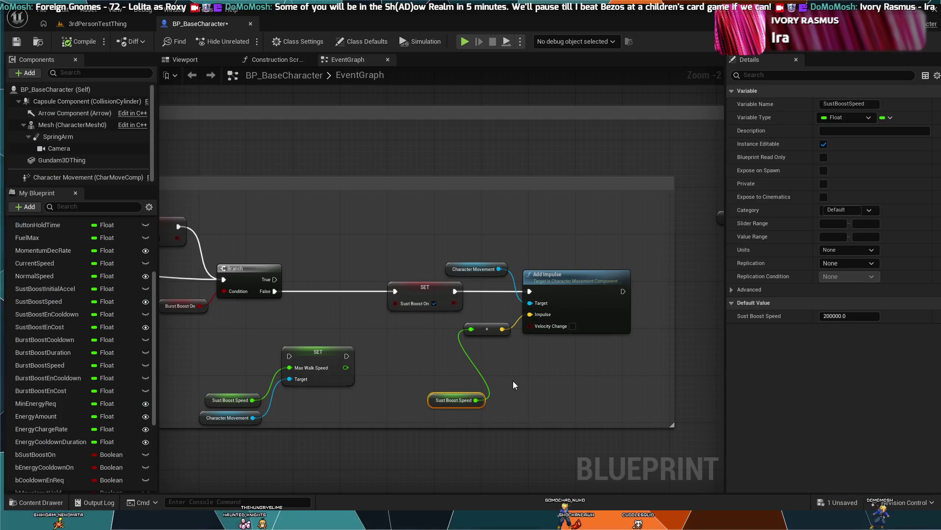
Break Character Movement from Add Impulse's Target, compile to see the error, undo, and return to the level
{"action": "left_click", "coordinate": [510, 272], "text": "alt"}
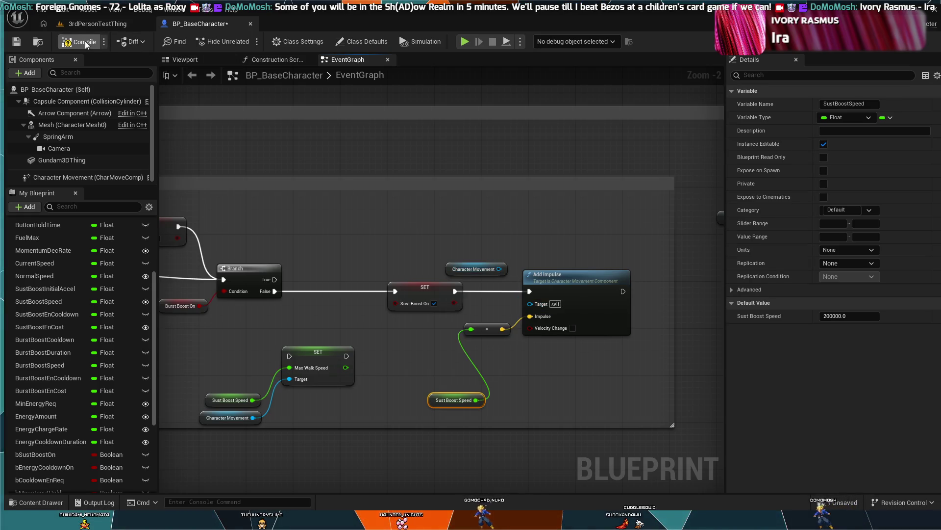
{"action": "left_click", "coordinate": [81, 42]}
{"action": "left_click", "coordinate": [253, 151]}
{"action": "key", "text": "ctrl+z"}
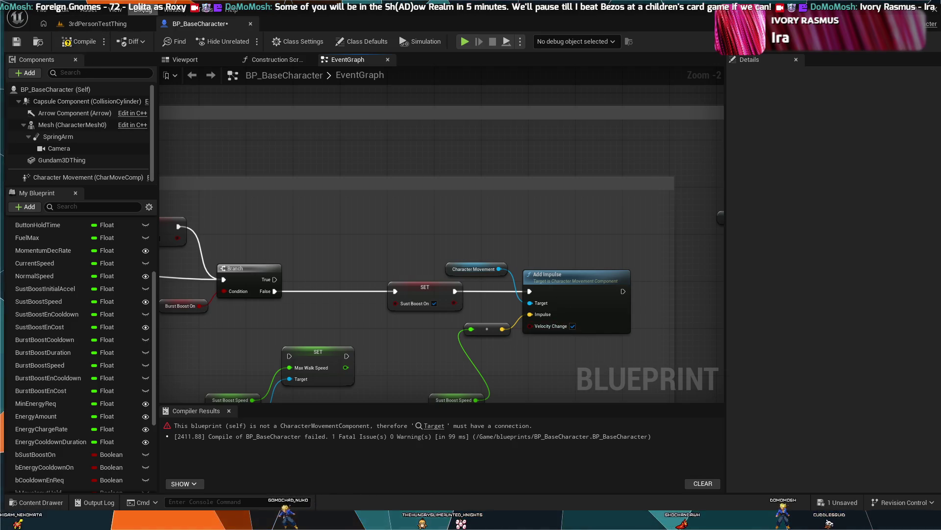
{"action": "left_click", "coordinate": [97, 24]}
Play the level, fly the mech high above the clouds with Space and W, then stop
{"action": "left_click", "coordinate": [248, 41]}
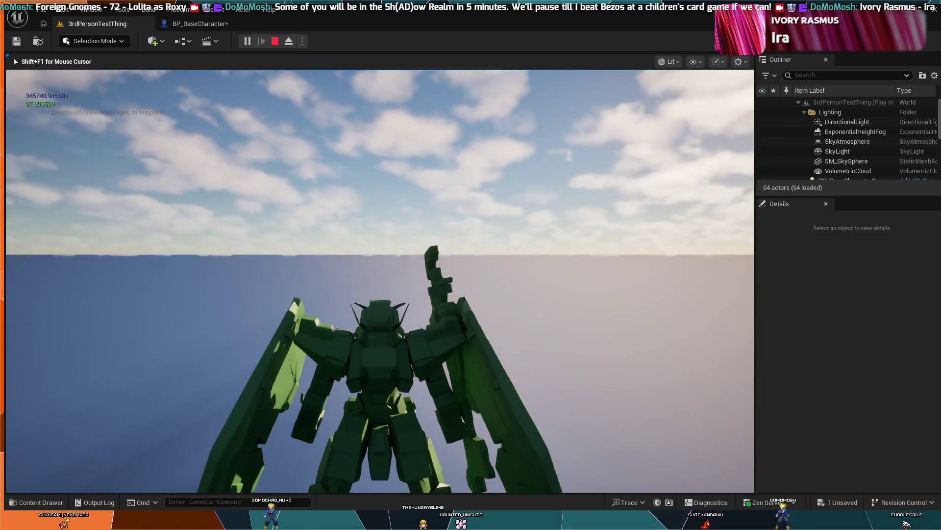
{"action": "key", "text": "space"}
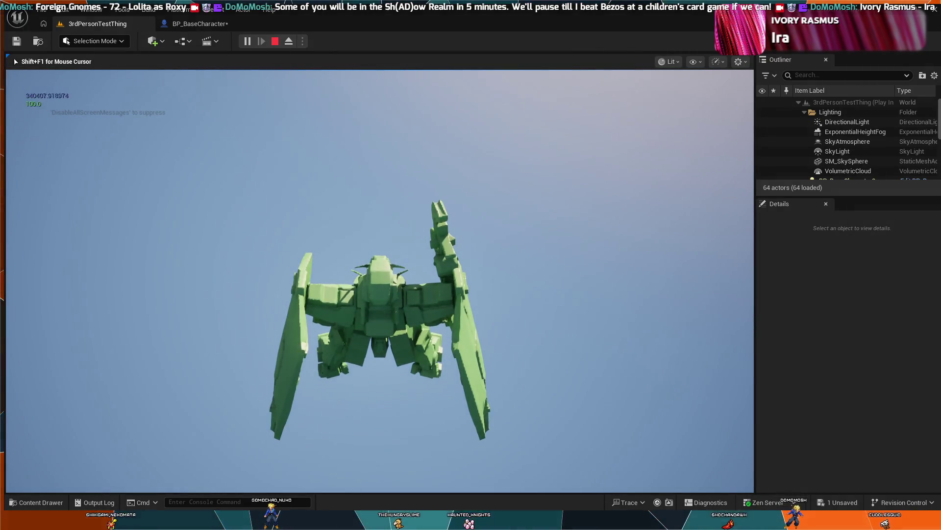
{"action": "key", "text": "w"}
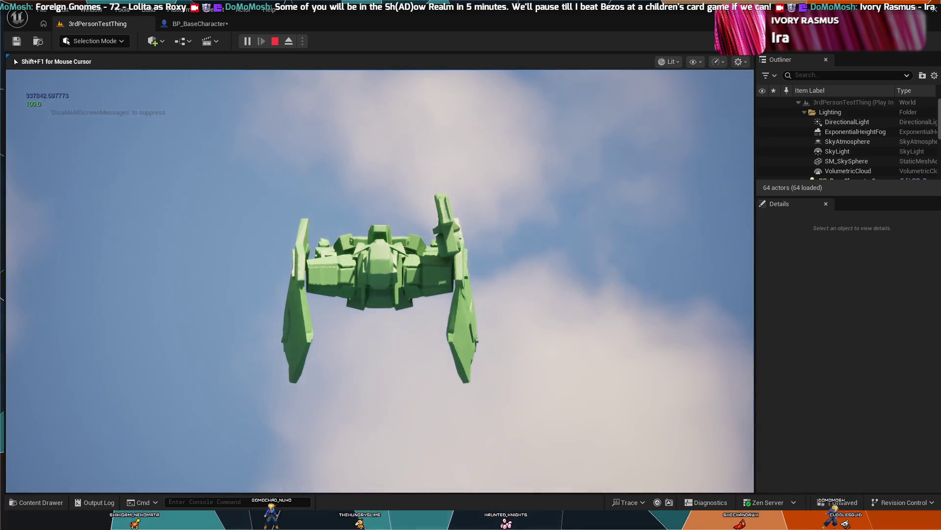
{"action": "key", "text": "space"}
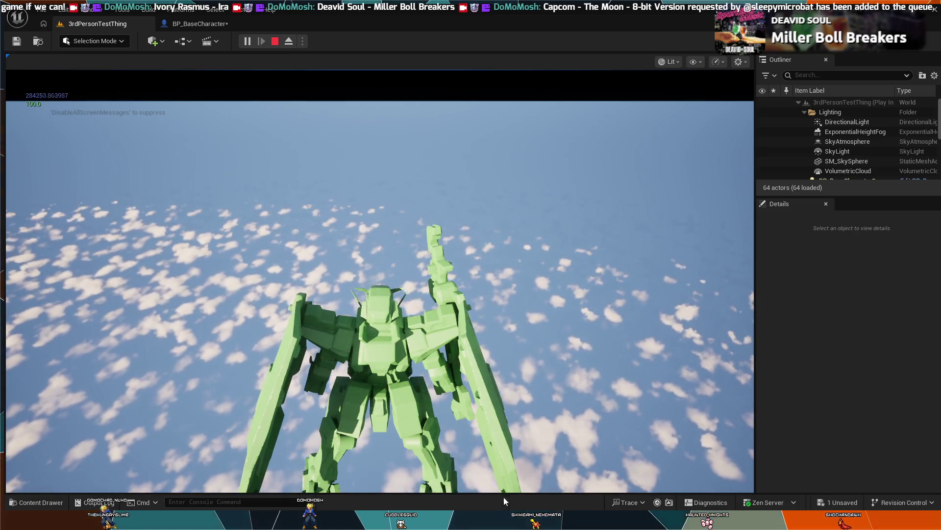
{"action": "left_click", "coordinate": [380, 279]}
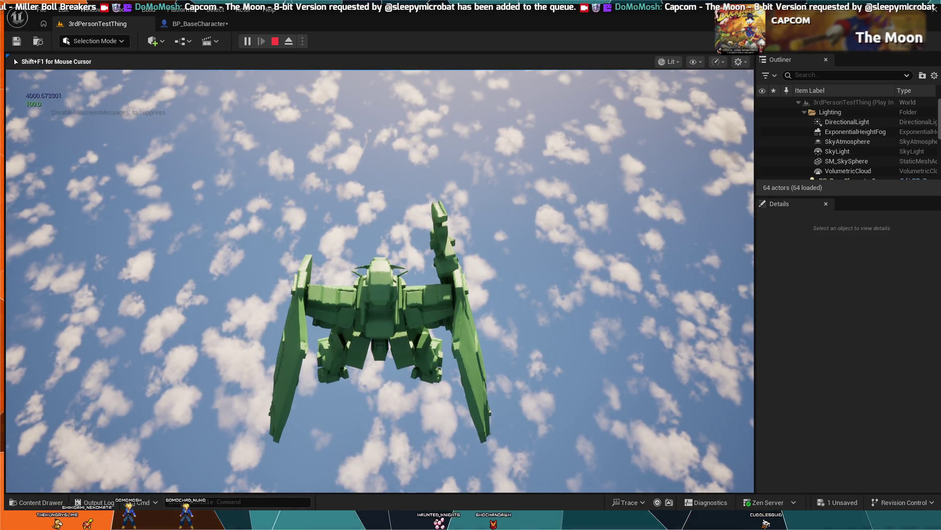
{"action": "key", "text": "Escape"}
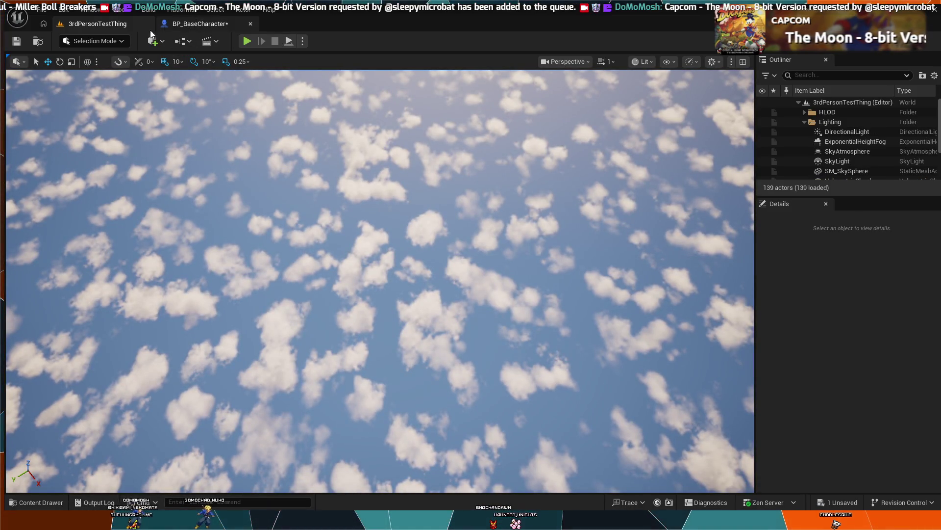
Delete the Add Impulse node from the BP_BaseCharacter event graph
{"action": "left_click", "coordinate": [197, 23]}
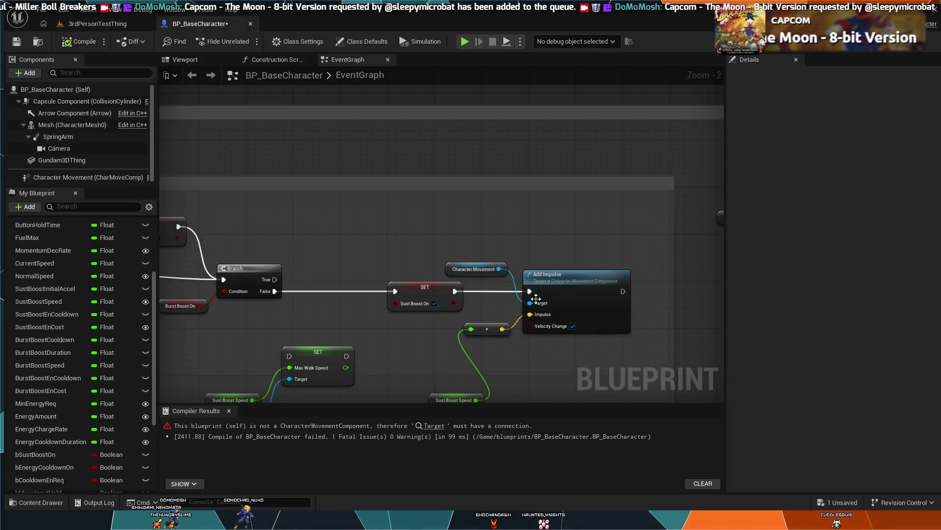
{"action": "left_click", "coordinate": [561, 277]}
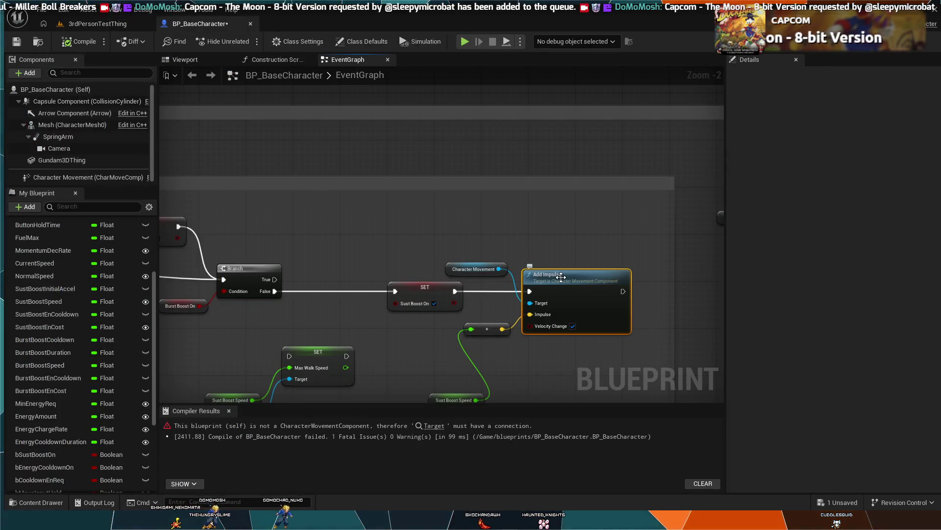
{"action": "key", "text": "Delete"}
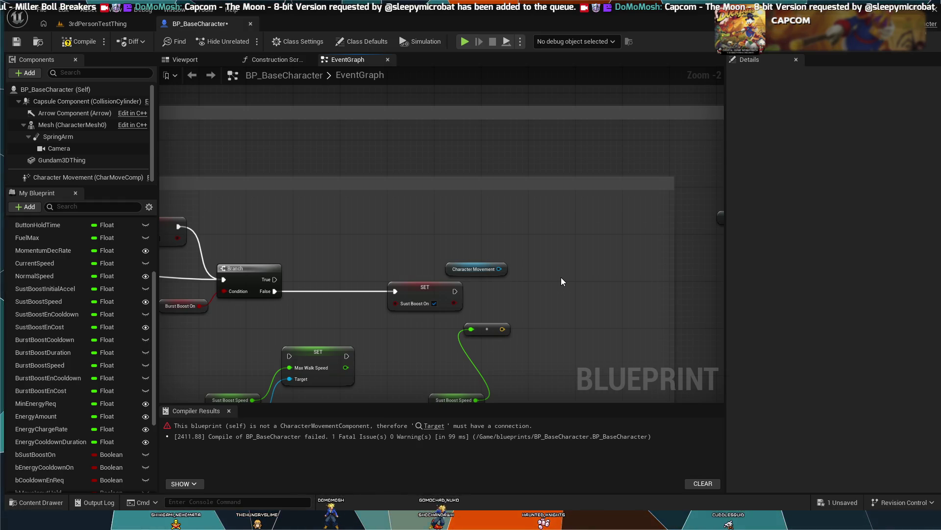
Paste a Launch Character node fed by the multiply output and delete the Character Movement getter
{"action": "key", "text": "ctrl+v"}
{"action": "left_click_drag", "start_coordinate": [597, 292], "coordinate": [588, 269]}
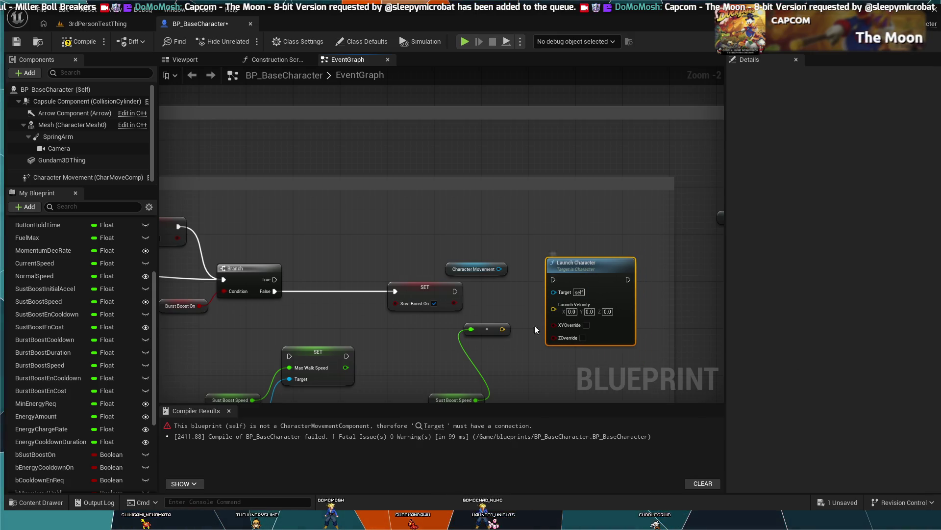
{"action": "mouse_move", "coordinate": [502, 328]}
{"action": "left_mouse_down"}
{"action": "mouse_move", "coordinate": [555, 302]}
{"action": "mouse_move", "coordinate": [504, 271]}
{"action": "left_mouse_up"}
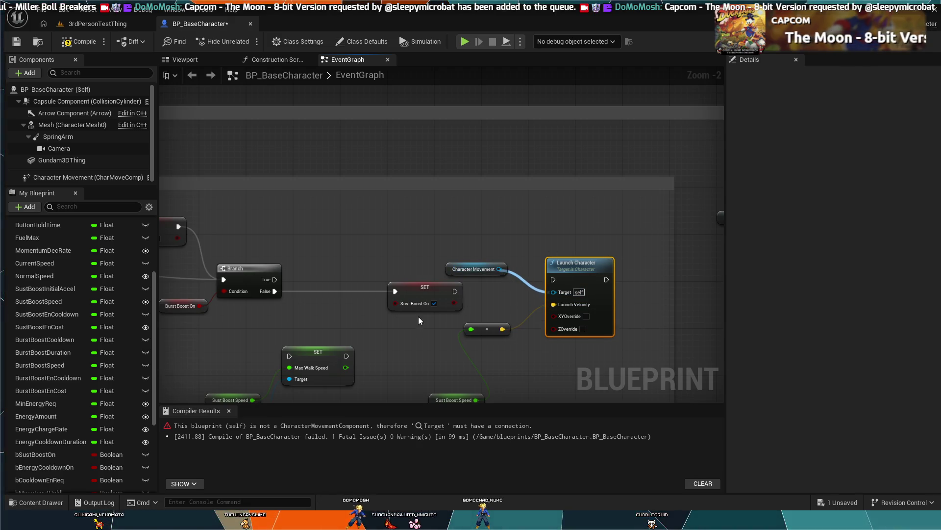
{"action": "left_click", "coordinate": [505, 272]}
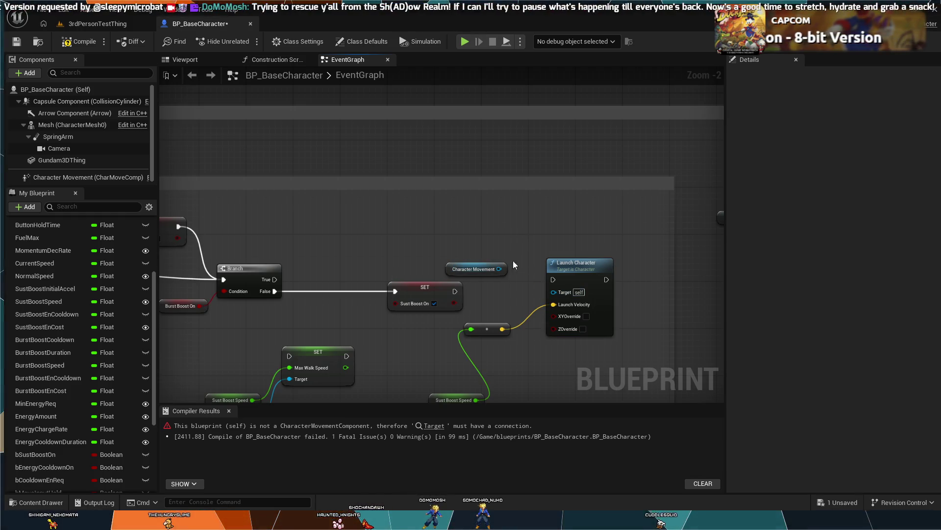
{"action": "left_click", "coordinate": [471, 270]}
{"action": "key", "text": "Delete"}
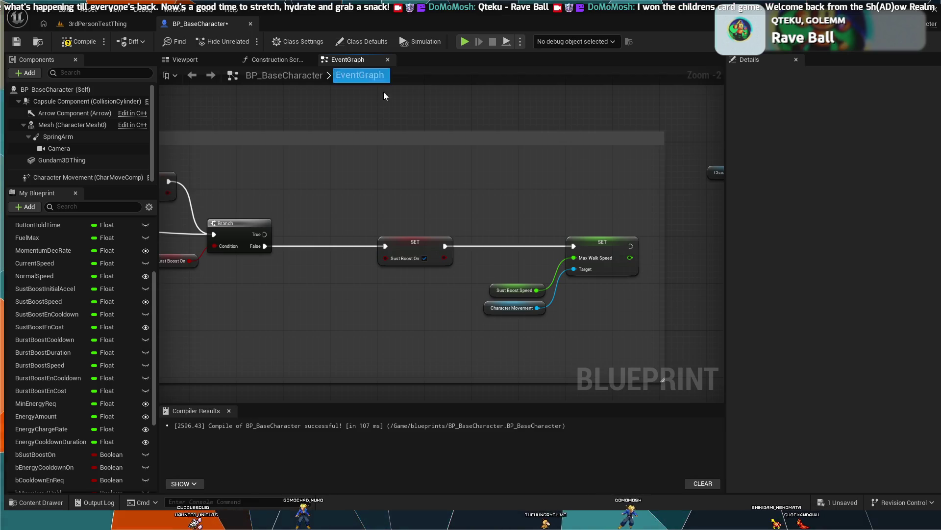
Pan over the lower comment and Sust Boost Speed sections, then play the Finterp To tutorial video
{"action": "scroll", "coordinate": [522, 331], "scroll_direction": "down", "scroll_amount": 2}
{"action": "mouse_move", "coordinate": [521, 331]}
{"action": "left_mouse_down"}
{"action": "mouse_move", "coordinate": [514, 263]}
{"action": "mouse_move", "coordinate": [490, 233]}
{"action": "mouse_move", "coordinate": [583, 157]}
{"action": "mouse_move", "coordinate": [518, 205]}
{"action": "mouse_move", "coordinate": [489, 290]}
{"action": "mouse_move", "coordinate": [508, 246]}
{"action": "left_mouse_up"}
{"action": "scroll", "coordinate": [508, 246], "scroll_direction": "up", "scroll_amount": 2}
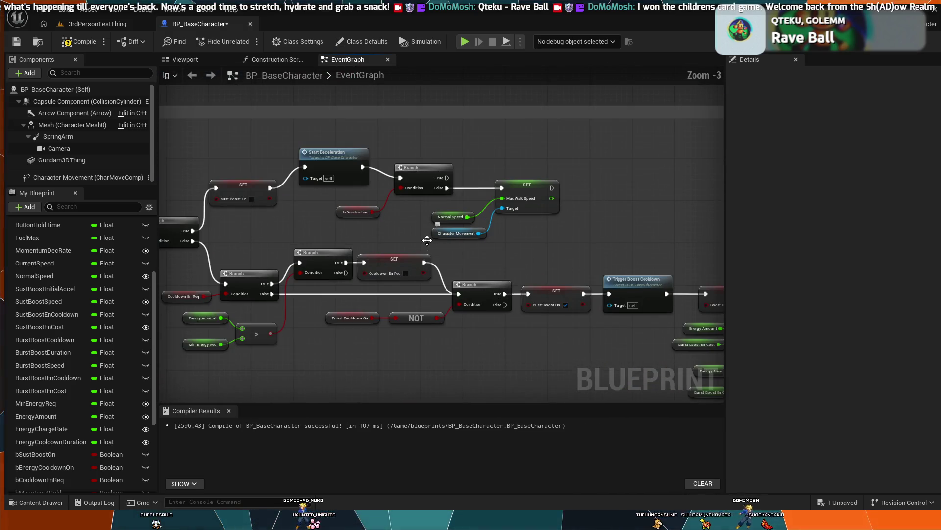
{"action": "mouse_move", "coordinate": [425, 247]}
{"action": "left_mouse_down"}
{"action": "mouse_move", "coordinate": [466, 200]}
{"action": "mouse_move", "coordinate": [403, 310]}
{"action": "left_mouse_up"}
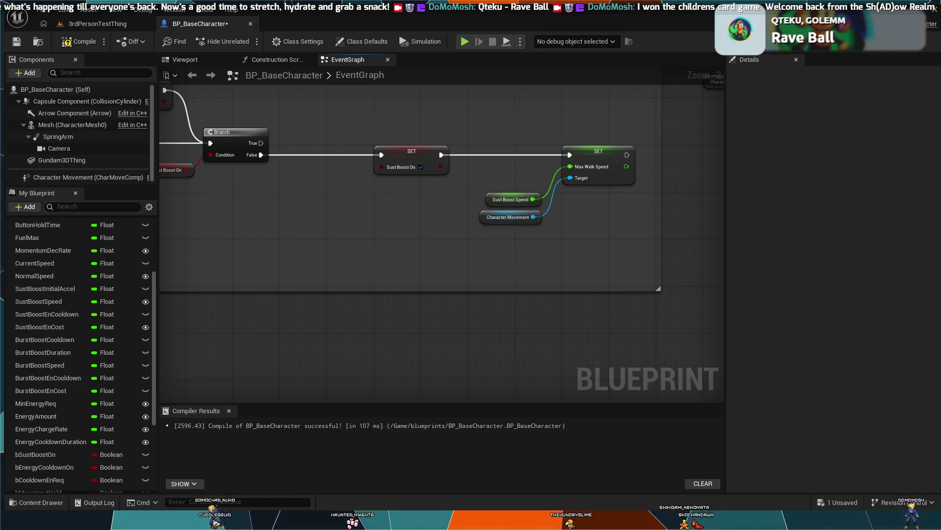
{"action": "left_click", "coordinate": [472, 302]}
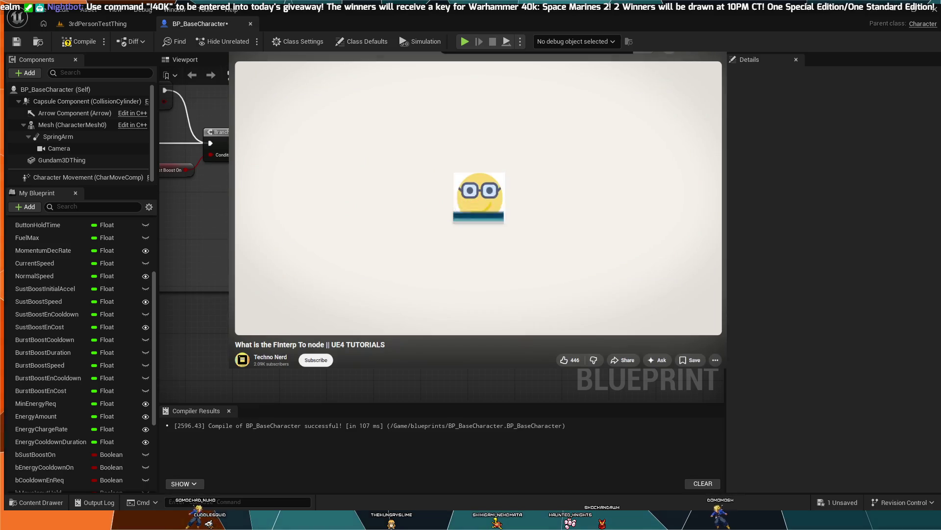
Skip the Finterp To tutorial's intro ahead to its FInterp To node walkthrough
{"action": "key", "text": "Right"}
{"action": "key", "text": "Right"}
{"action": "key", "text": "Right"}
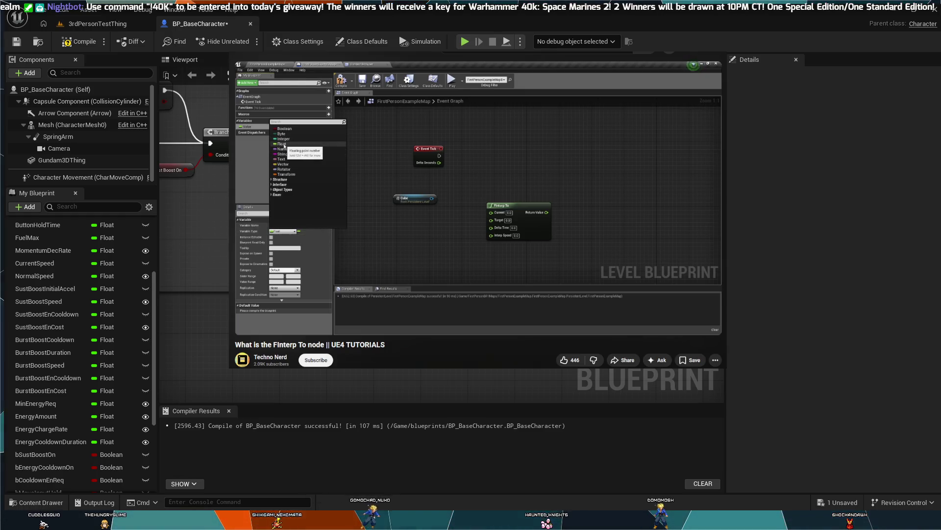
Pause and resume the tutorial video, then bring up the 3rdPersonTestThing level
{"action": "left_click", "coordinate": [436, 182]}
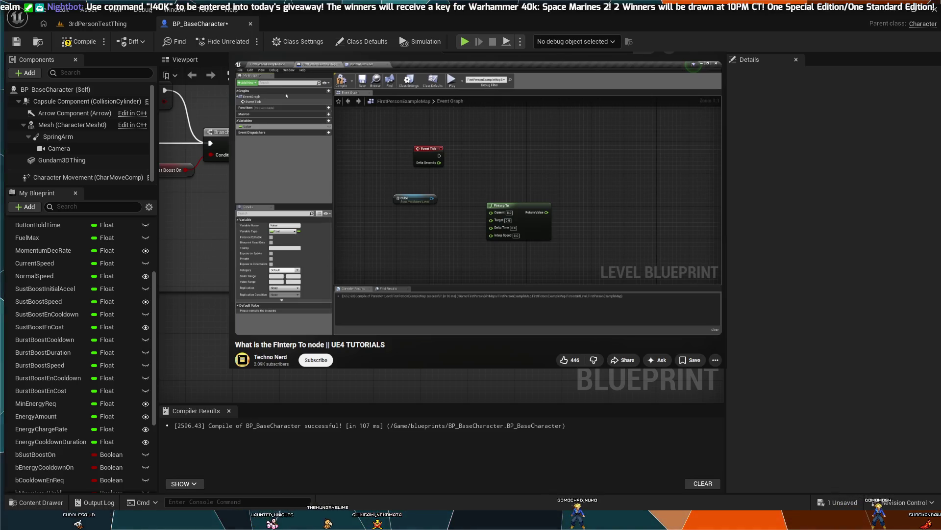
{"action": "left_click", "coordinate": [437, 184]}
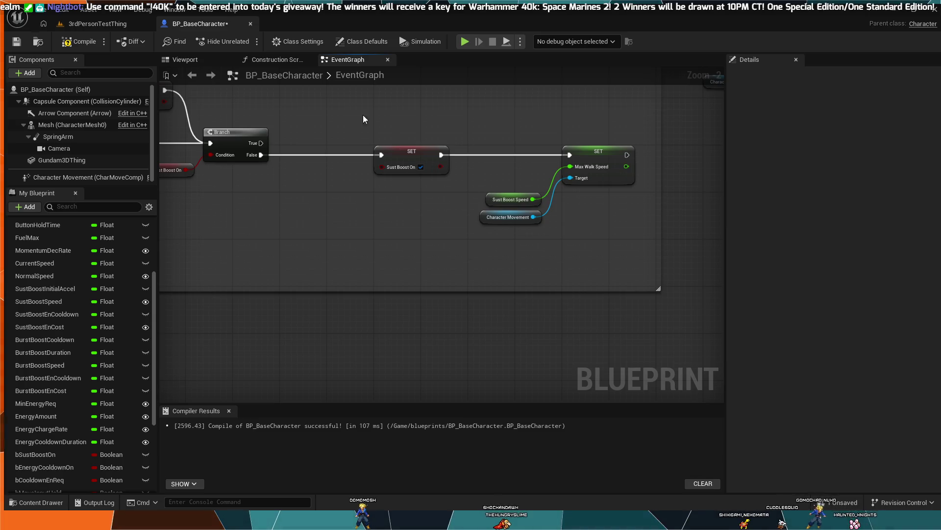
{"action": "left_click", "coordinate": [113, 25]}
Play the 3rdPersonTestThing level, walk the mech forward with W, then stop the test
{"action": "left_click", "coordinate": [243, 43]}
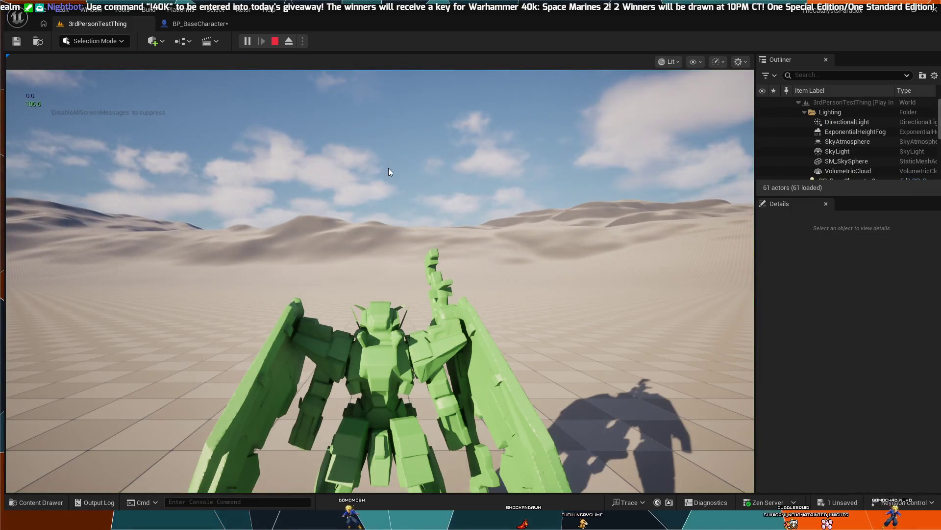
{"action": "left_click", "coordinate": [395, 199]}
{"action": "key", "text": "w"}
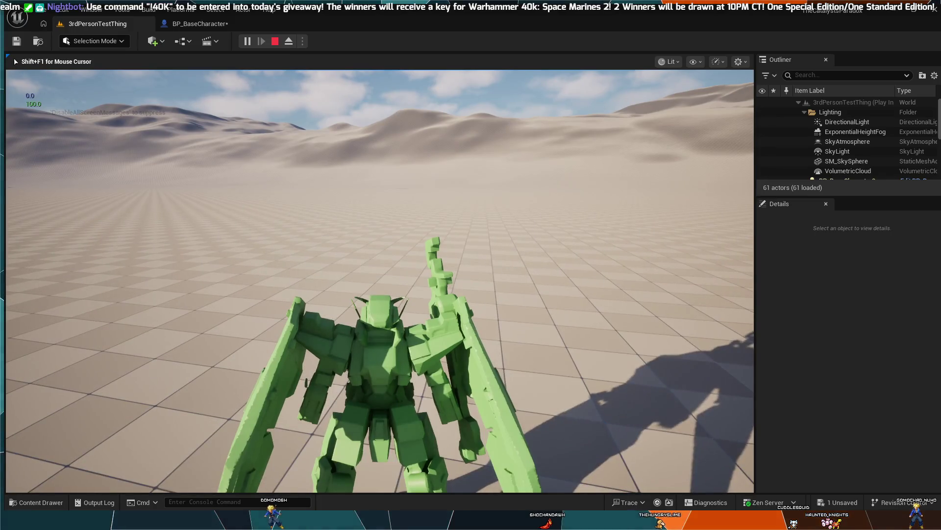
{"action": "key", "text": "w"}
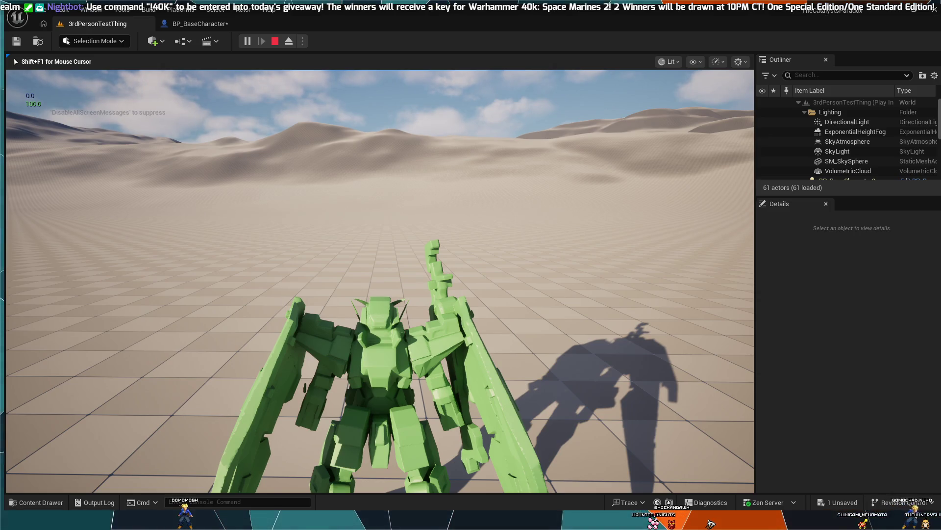
{"action": "key", "text": "Escape"}
{"action": "left_click", "coordinate": [349, 288]}
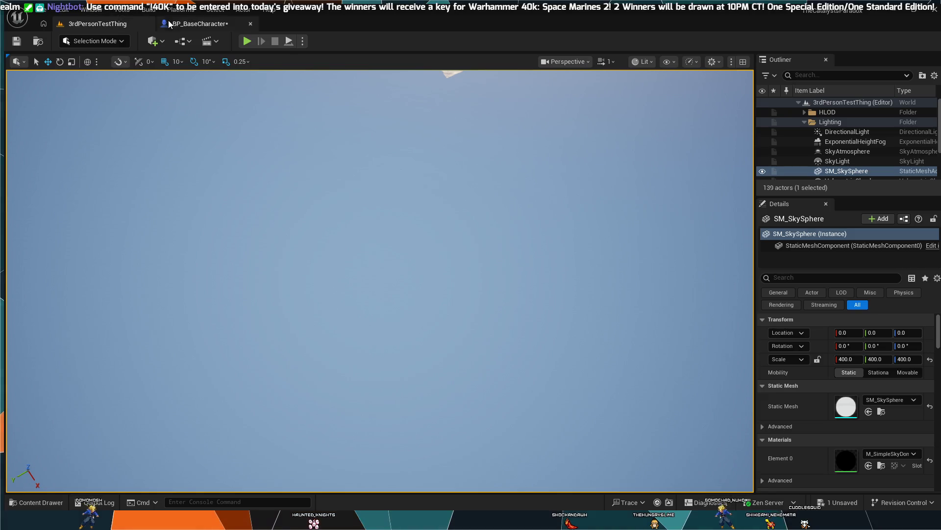
Reopen BP_BaseCharacter's event graph showing Set Sust Boost On feeding Set Max Walk Speed
{"action": "left_click", "coordinate": [211, 24]}
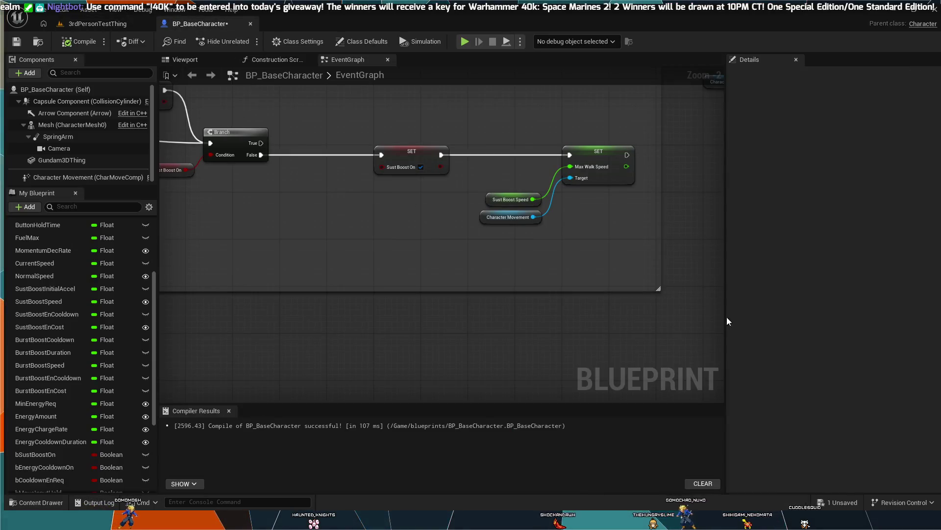
{"action": "scroll", "coordinate": [386, 248], "scroll_direction": "down", "scroll_amount": 1}
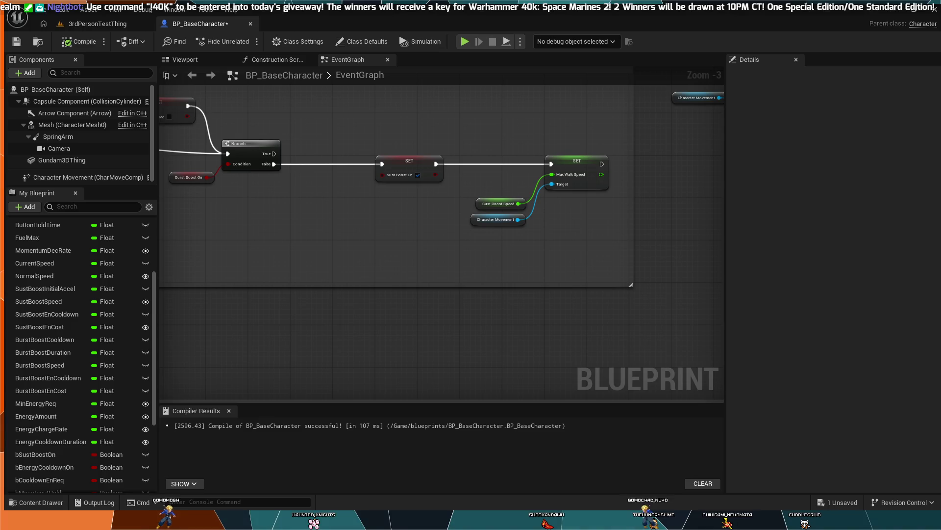
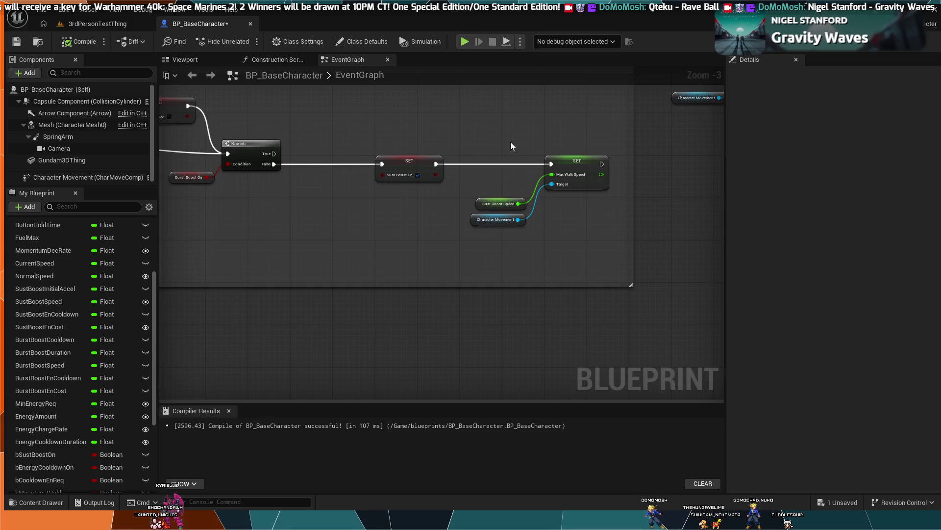
Paste an FInterp To node beside the sustained-boost Max Walk Speed SET and drag it clear
{"action": "left_click_drag", "start_coordinate": [510, 142], "coordinate": [481, 200]}
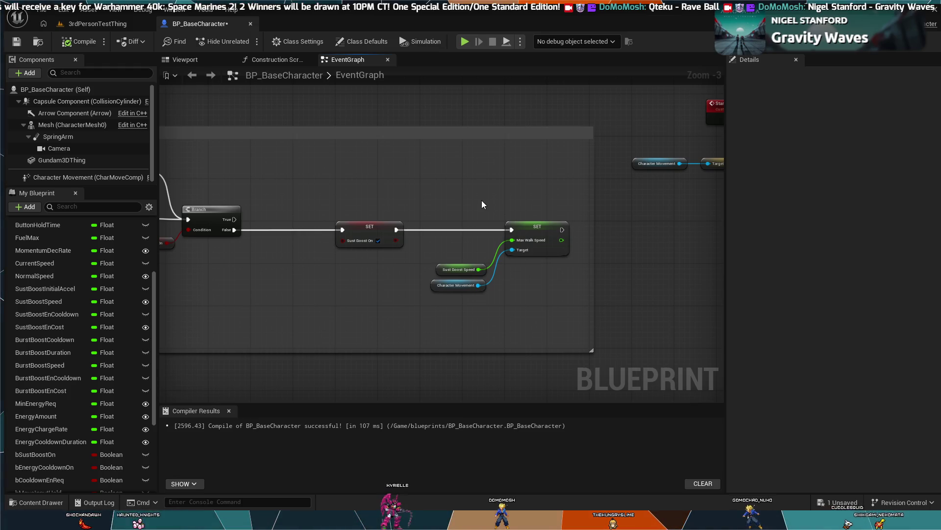
{"action": "key", "text": "ctrl+v"}
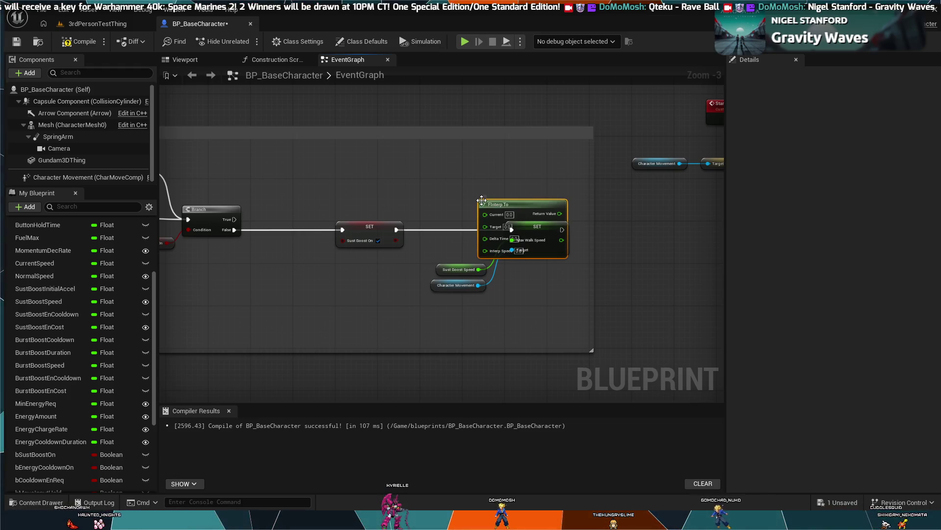
{"action": "left_click_drag", "start_coordinate": [512, 209], "coordinate": [495, 162]}
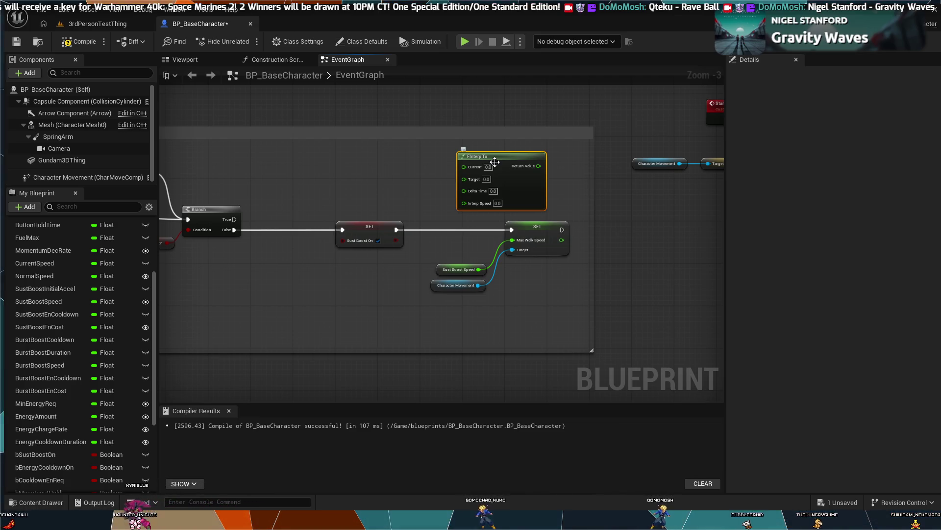
{"action": "mouse_move", "coordinate": [499, 159]}
{"action": "left_mouse_down"}
{"action": "mouse_move", "coordinate": [337, 357]}
{"action": "mouse_move", "coordinate": [189, 425]}
{"action": "mouse_move", "coordinate": [116, 351]}
{"action": "mouse_move", "coordinate": [116, 170]}
{"action": "mouse_move", "coordinate": [456, 90]}
{"action": "mouse_move", "coordinate": [844, 230]}
{"action": "mouse_move", "coordinate": [383, 163]}
{"action": "mouse_move", "coordinate": [409, 263]}
{"action": "mouse_move", "coordinate": [467, 248]}
{"action": "left_mouse_up"}
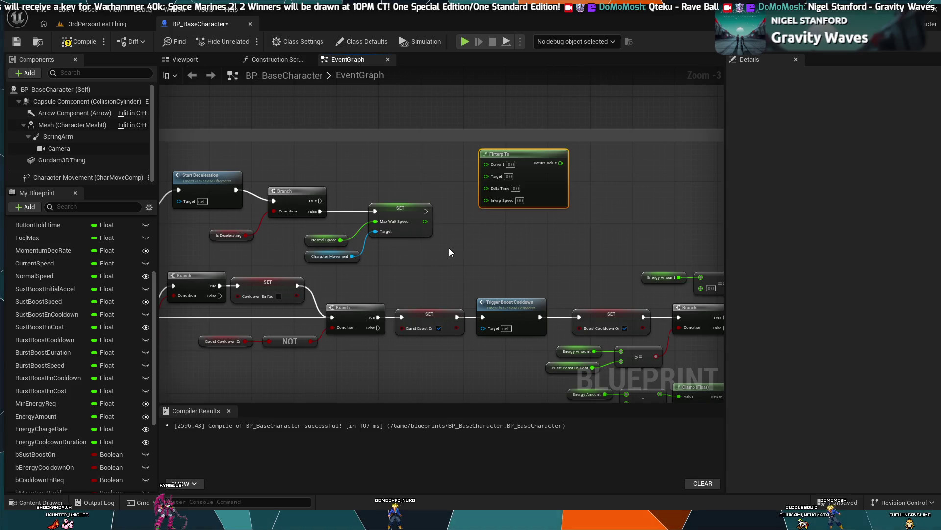
{"action": "mouse_move", "coordinate": [448, 246]}
{"action": "left_mouse_down"}
{"action": "mouse_move", "coordinate": [397, 268]}
{"action": "mouse_move", "coordinate": [271, 352]}
{"action": "mouse_move", "coordinate": [255, 352]}
{"action": "left_mouse_up"}
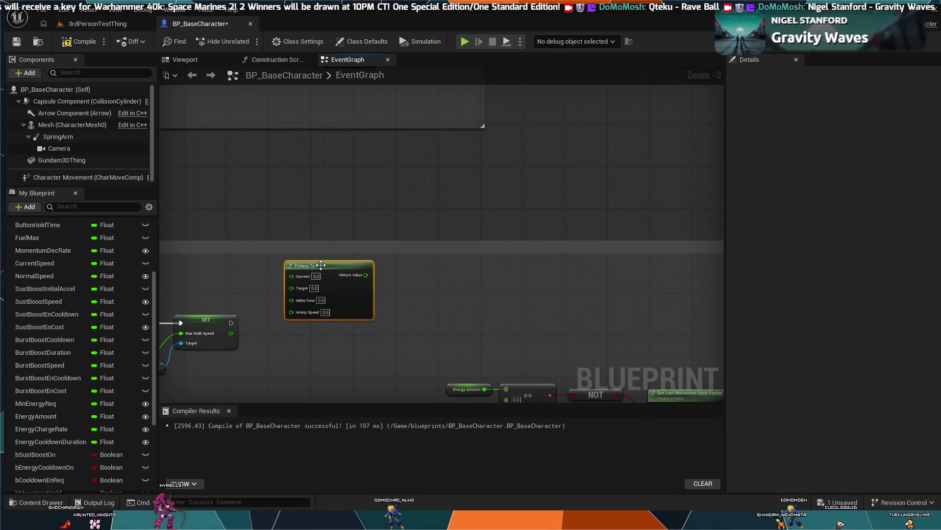
Move the FInterp To node up next to the StartDeceleration nodes
{"action": "scroll", "coordinate": [350, 240], "scroll_direction": "down", "scroll_amount": 1}
{"action": "mouse_move", "coordinate": [351, 244]}
{"action": "left_mouse_down"}
{"action": "mouse_move", "coordinate": [326, 332]}
{"action": "mouse_move", "coordinate": [535, 196]}
{"action": "left_mouse_up"}
{"action": "scroll", "coordinate": [456, 148], "scroll_direction": "down", "scroll_amount": 3}
{"action": "scroll", "coordinate": [362, 223], "scroll_direction": "up", "scroll_amount": 4}
{"action": "left_click_drag", "start_coordinate": [370, 213], "coordinate": [348, 255]}
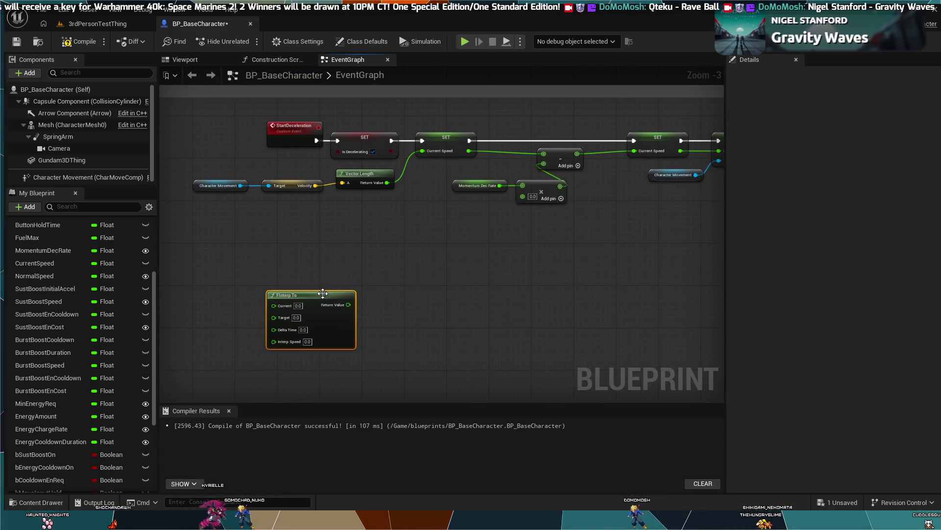
{"action": "left_click_drag", "start_coordinate": [325, 289], "coordinate": [404, 268]}
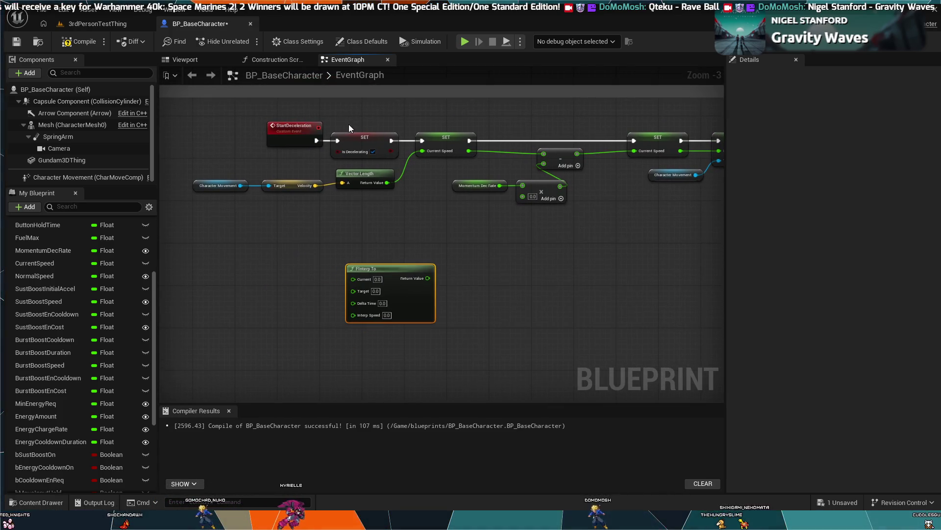
Box-select StartDeceleration and its Is Decelerating SET, then rearrange them beside FInterp To
{"action": "left_click", "coordinate": [407, 140]}
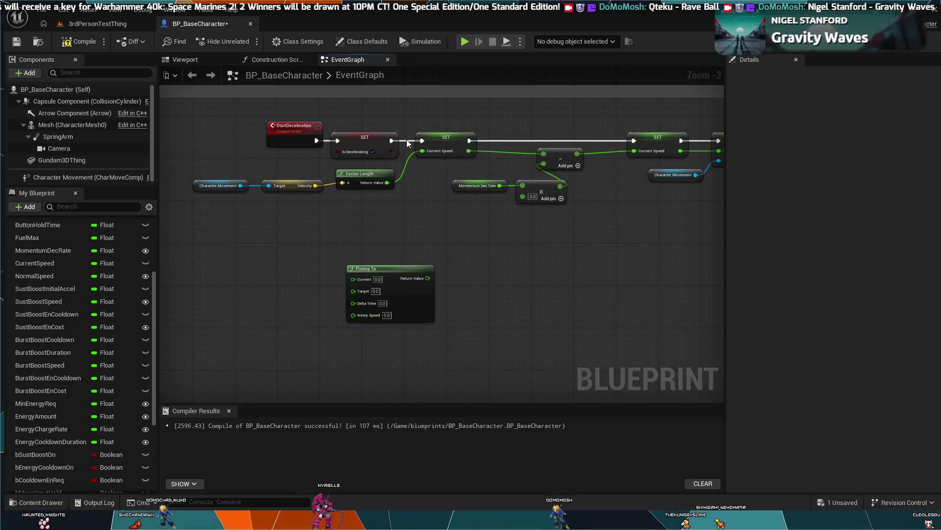
{"action": "mouse_move", "coordinate": [397, 117]}
{"action": "left_mouse_down"}
{"action": "mouse_move", "coordinate": [321, 141]}
{"action": "mouse_move", "coordinate": [348, 133]}
{"action": "mouse_move", "coordinate": [254, 291]}
{"action": "mouse_move", "coordinate": [318, 283]}
{"action": "left_mouse_up"}
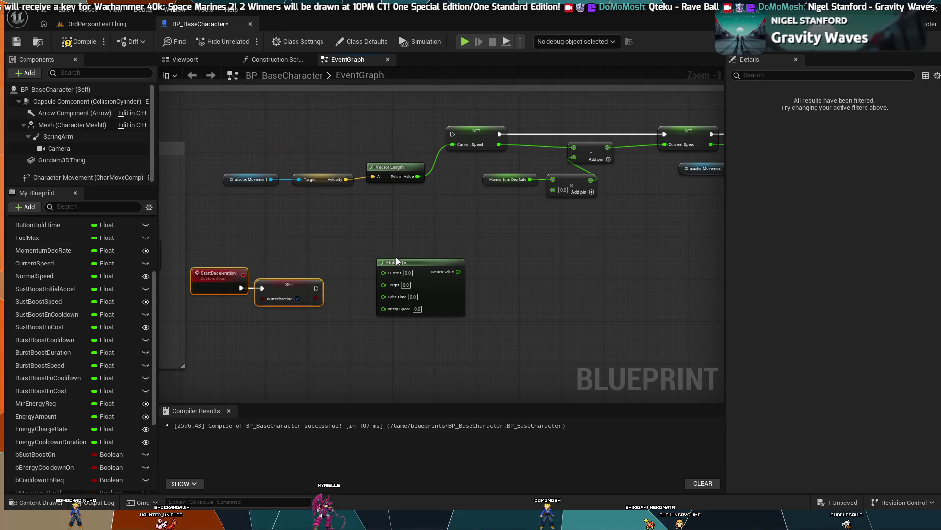
{"action": "mouse_move", "coordinate": [397, 261]}
{"action": "left_mouse_down"}
{"action": "mouse_move", "coordinate": [408, 274]}
{"action": "mouse_move", "coordinate": [376, 220]}
{"action": "left_mouse_up"}
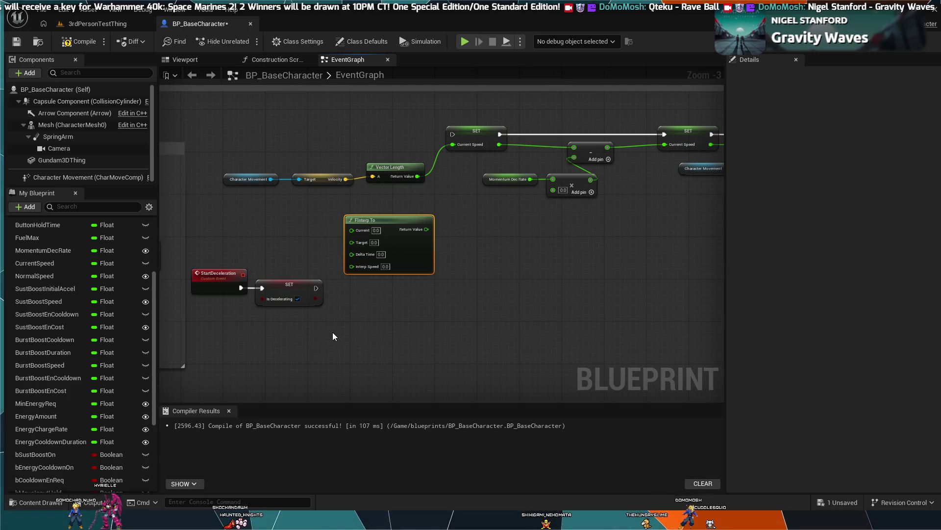
{"action": "mouse_move", "coordinate": [333, 333]}
{"action": "left_mouse_down"}
{"action": "mouse_move", "coordinate": [364, 307]}
{"action": "mouse_move", "coordinate": [414, 289]}
{"action": "left_mouse_up"}
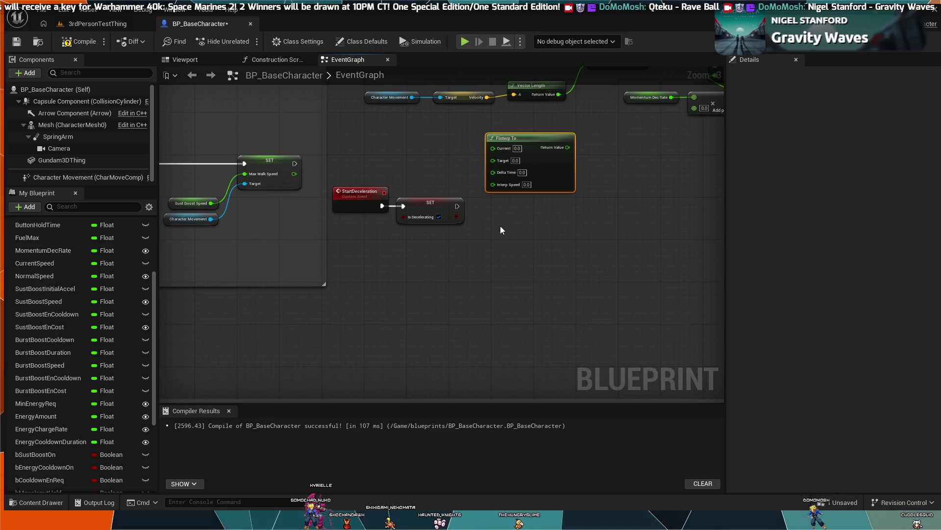
{"action": "scroll", "coordinate": [500, 226], "scroll_direction": "down", "scroll_amount": 4}
Paste a second FInterp To above Apply Root Motion Constant Force with Callbacks
{"action": "scroll", "coordinate": [570, 293], "scroll_direction": "up", "scroll_amount": 2}
{"action": "key", "text": "ctrl+v"}
{"action": "scroll", "coordinate": [589, 302], "scroll_direction": "up", "scroll_amount": 5}
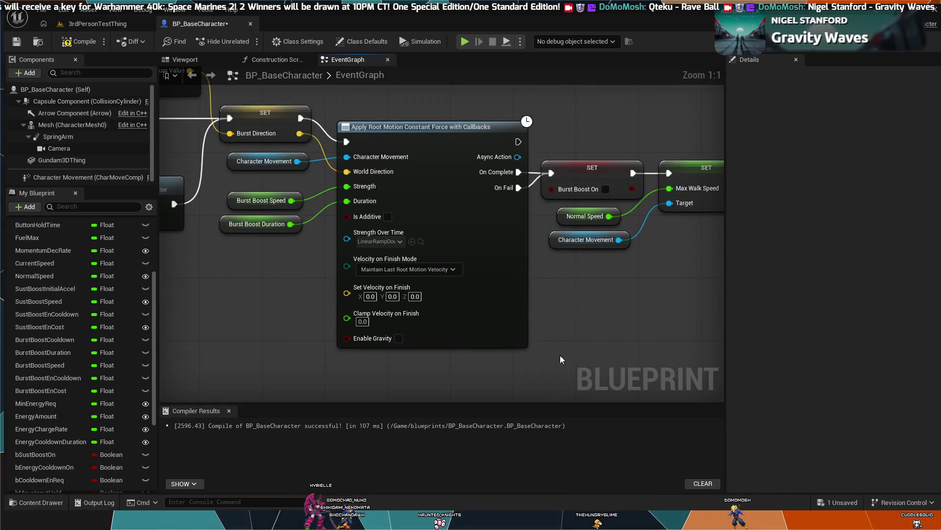
{"action": "left_click_drag", "start_coordinate": [560, 355], "coordinate": [401, 287]}
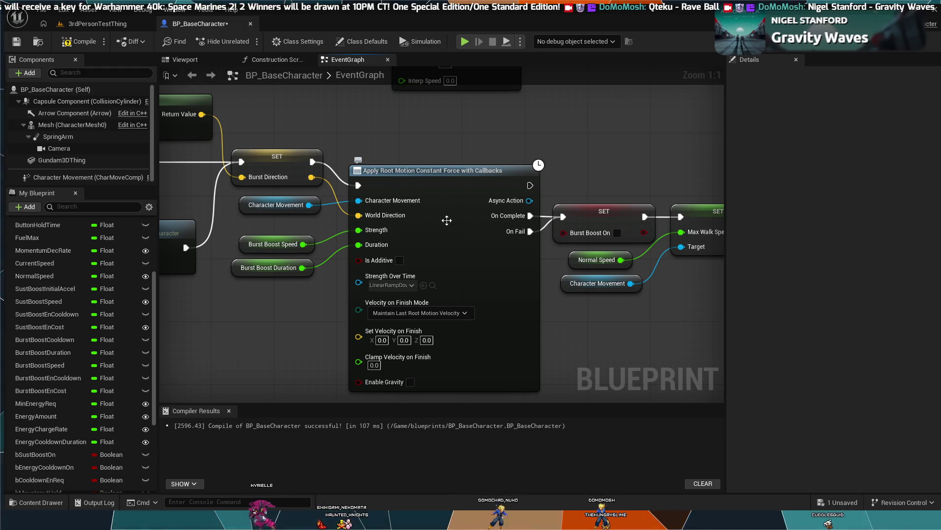
{"action": "left_click_drag", "start_coordinate": [432, 127], "coordinate": [264, 122]}
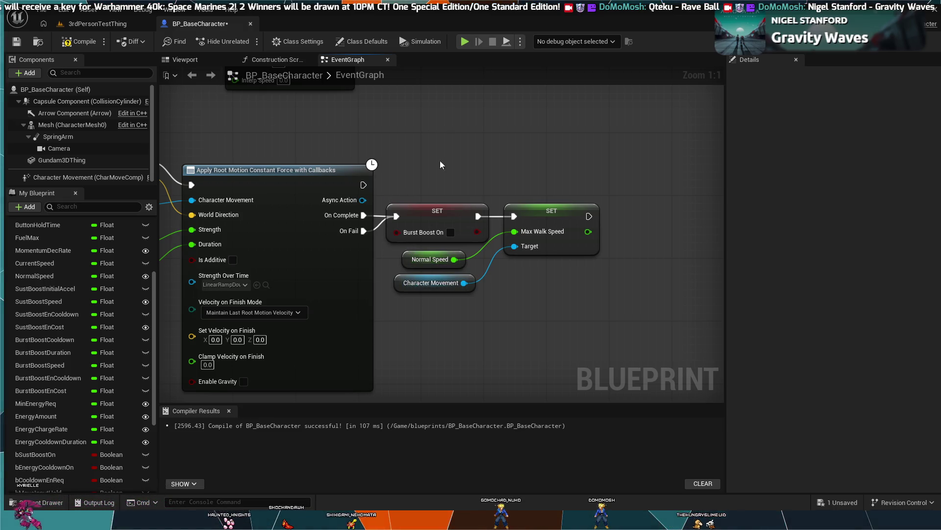
{"action": "scroll", "coordinate": [455, 143], "scroll_direction": "down", "scroll_amount": 1}
{"action": "mouse_move", "coordinate": [455, 143]}
{"action": "left_mouse_down"}
{"action": "mouse_move", "coordinate": [541, 137]}
{"action": "mouse_move", "coordinate": [523, 273]}
{"action": "mouse_move", "coordinate": [541, 187]}
{"action": "mouse_move", "coordinate": [561, 158]}
{"action": "mouse_move", "coordinate": [547, 161]}
{"action": "mouse_move", "coordinate": [552, 149]}
{"action": "left_mouse_up"}
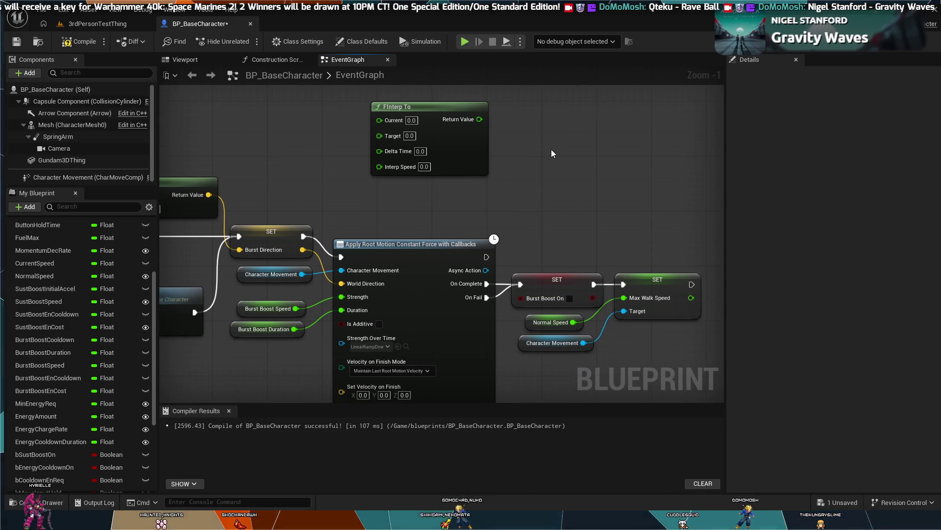
{"action": "scroll", "coordinate": [544, 163], "scroll_direction": "down", "scroll_amount": 1}
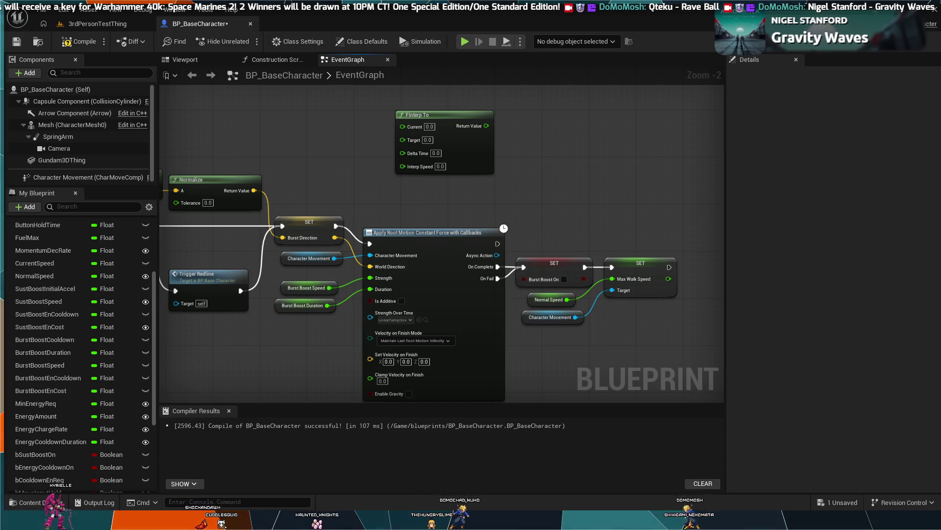
{"action": "scroll", "coordinate": [334, 210], "scroll_direction": "down", "scroll_amount": 1}
{"action": "mouse_move", "coordinate": [334, 209]}
{"action": "left_mouse_down"}
{"action": "mouse_move", "coordinate": [432, 198]}
{"action": "mouse_move", "coordinate": [485, 175]}
{"action": "mouse_move", "coordinate": [493, 249]}
{"action": "mouse_move", "coordinate": [372, 167]}
{"action": "left_mouse_up"}
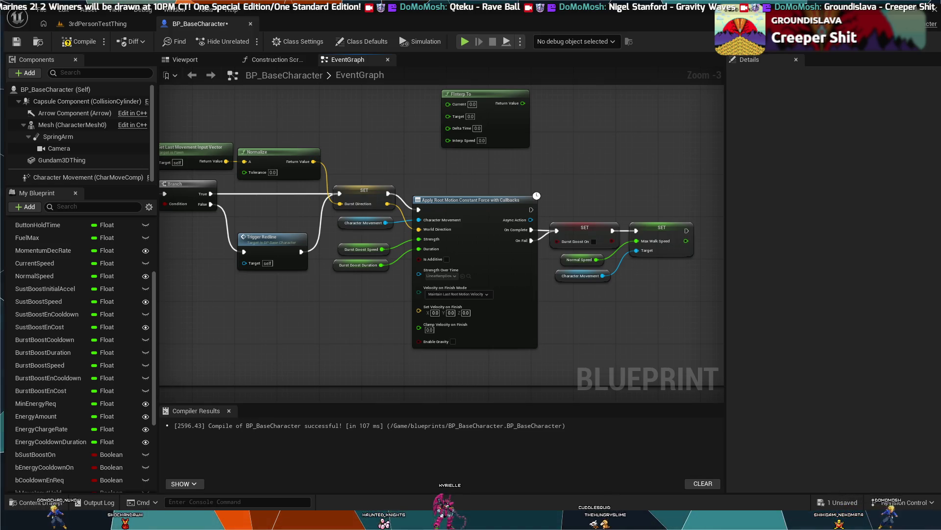
{"action": "left_click", "coordinate": [108, 25]}
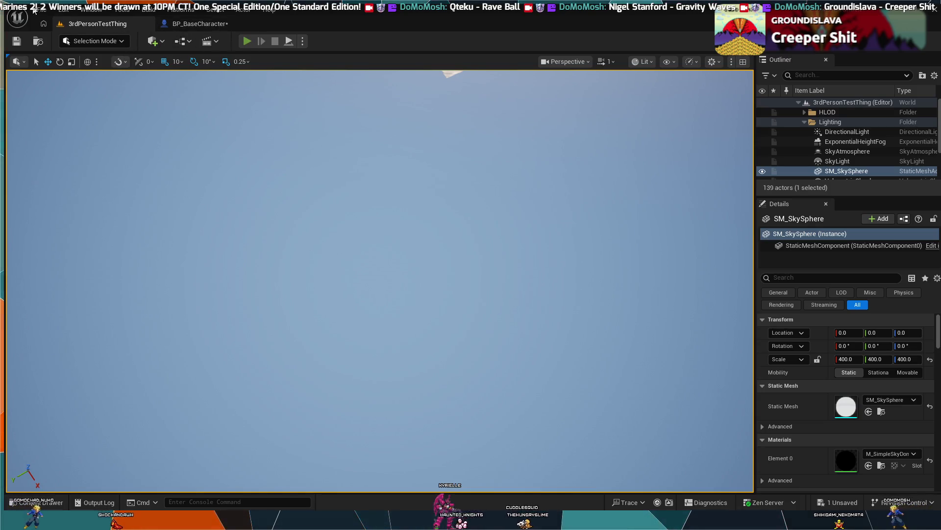
{"action": "key", "text": "alt+p"}
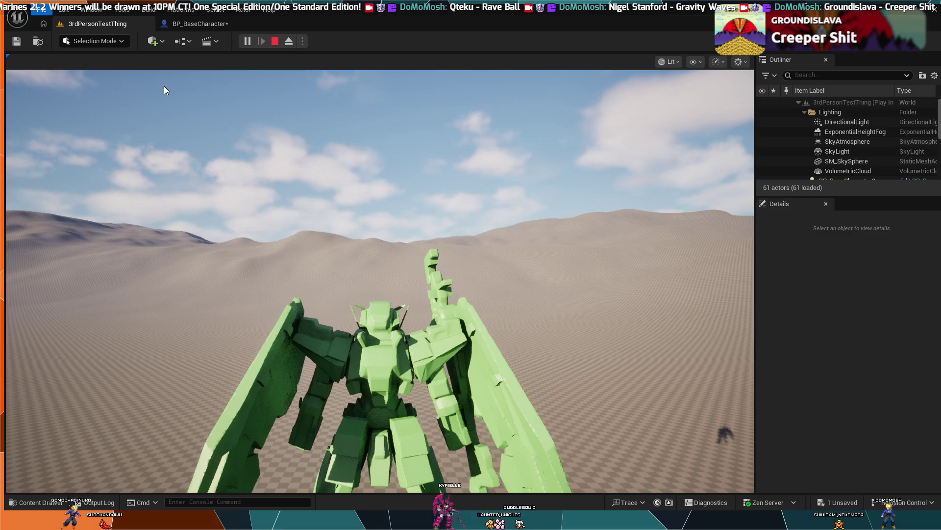
{"action": "left_click", "coordinate": [213, 106]}
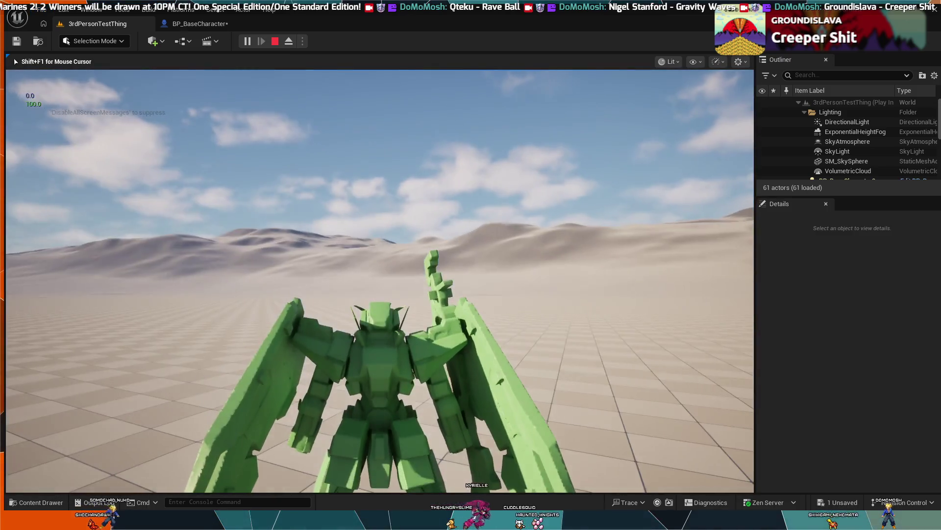
{"action": "key", "text": "Escape"}
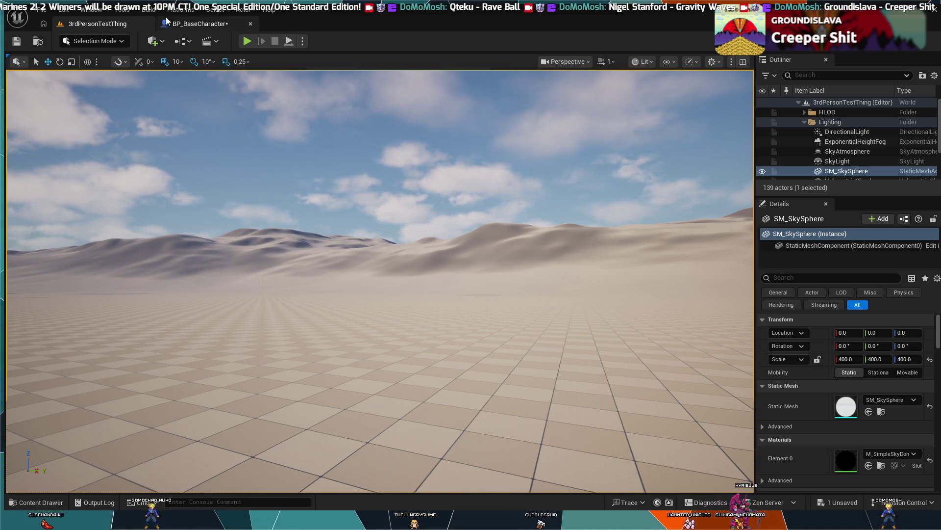
{"action": "left_click", "coordinate": [185, 23]}
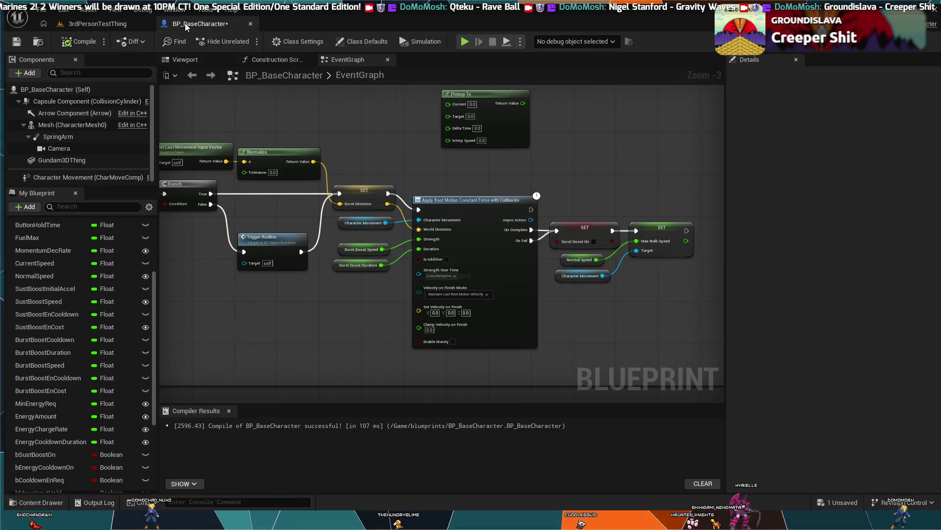
{"action": "left_click", "coordinate": [140, 27]}
{"action": "left_click", "coordinate": [192, 25]}
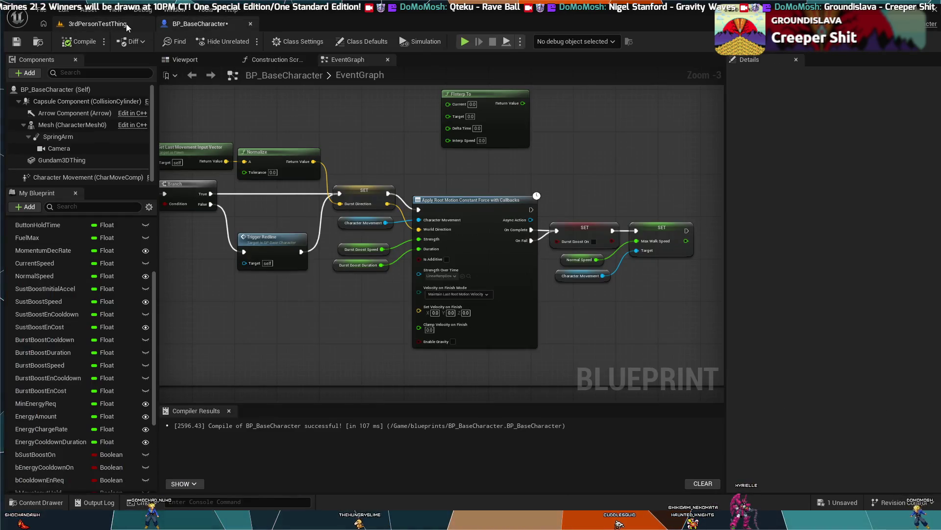
{"action": "left_click", "coordinate": [125, 23]}
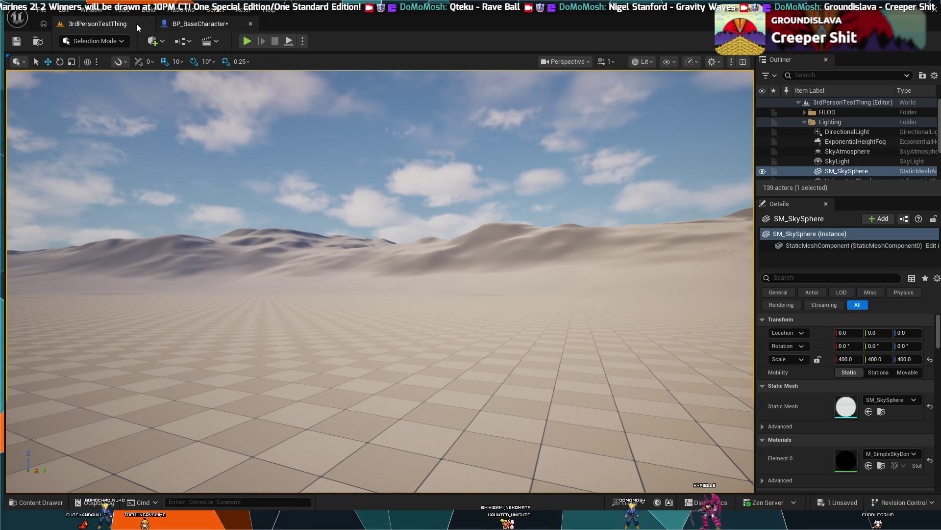
{"action": "left_click", "coordinate": [44, 23]}
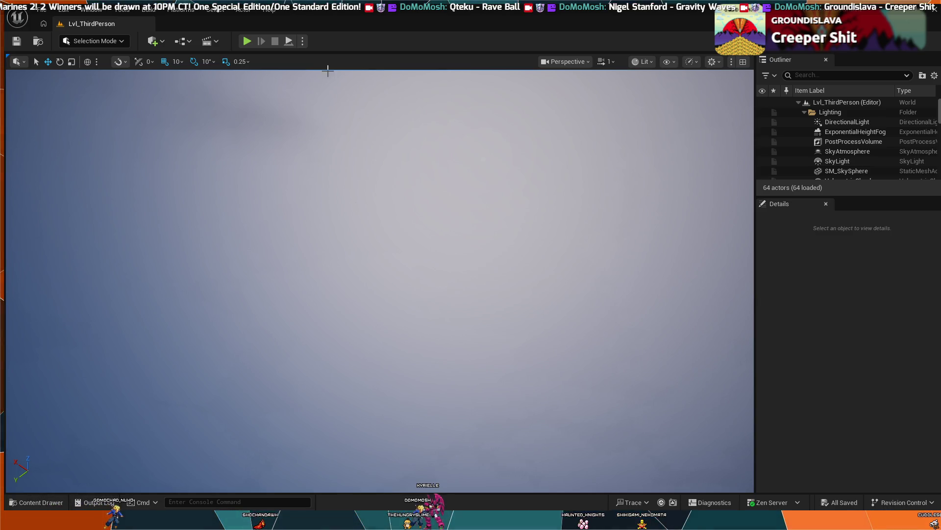
{"action": "left_click", "coordinate": [246, 42]}
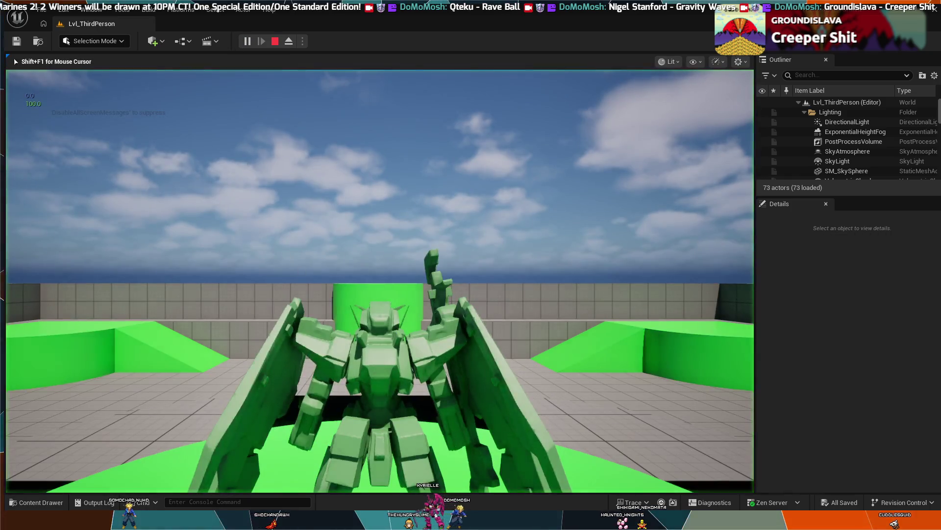
Boost the character up the green ramp at speed 2000.0 and drop into the arena
{"action": "key", "text": "w"}
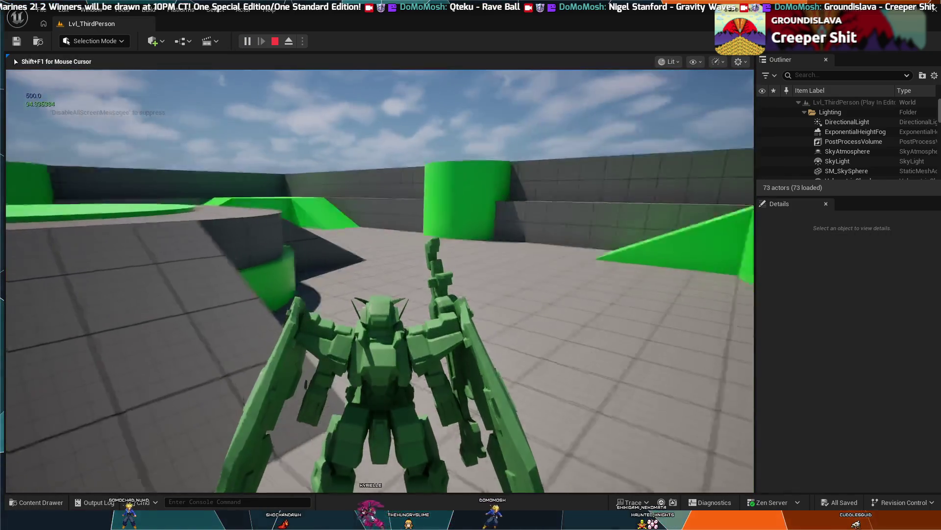
{"action": "key", "text": "a"}
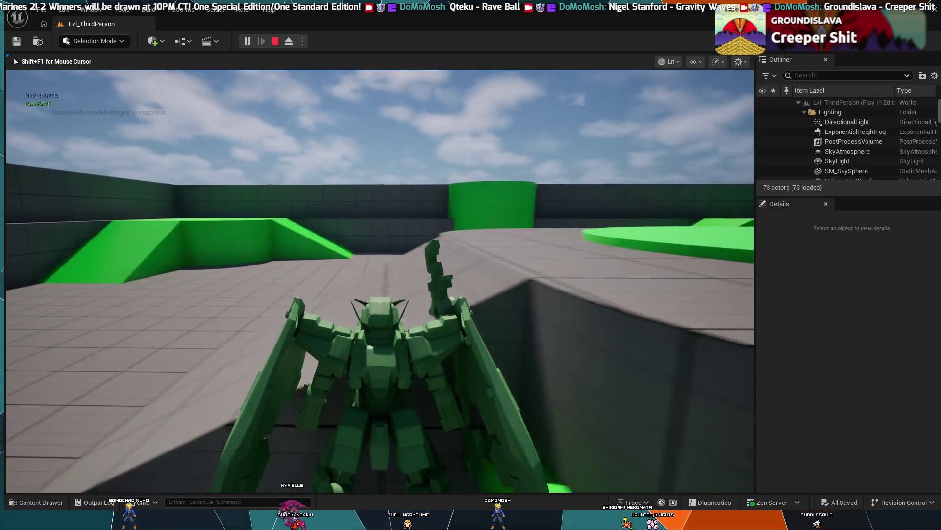
{"action": "key", "text": "w"}
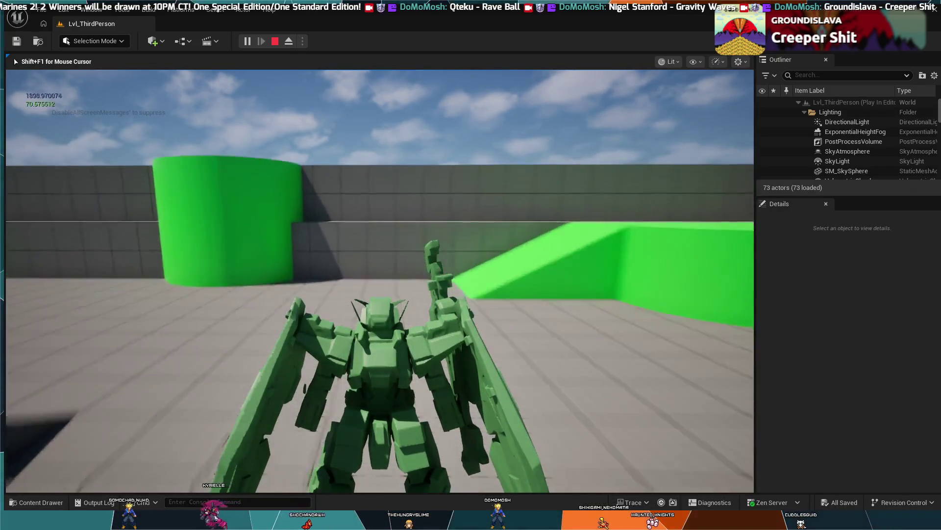
{"action": "key", "text": "w"}
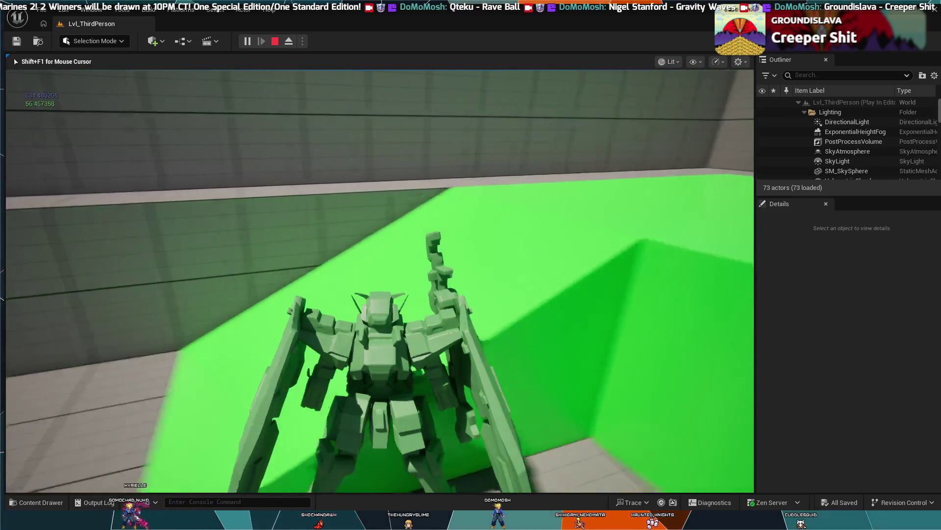
{"action": "key", "text": "w"}
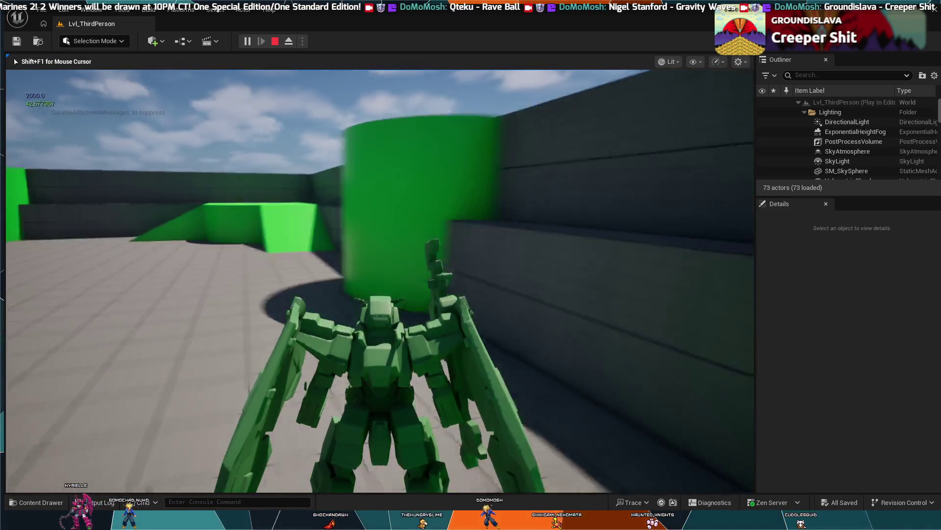
{"action": "key", "text": "w"}
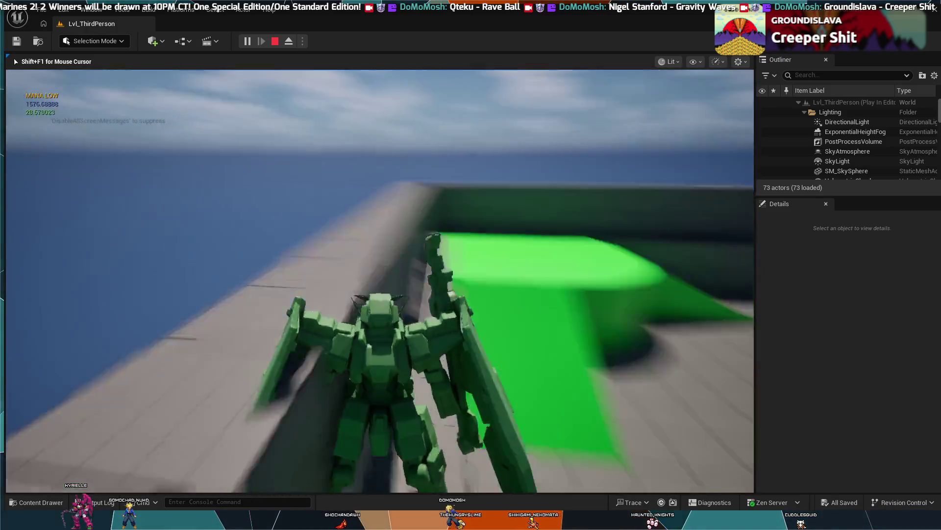
{"action": "key", "text": "w"}
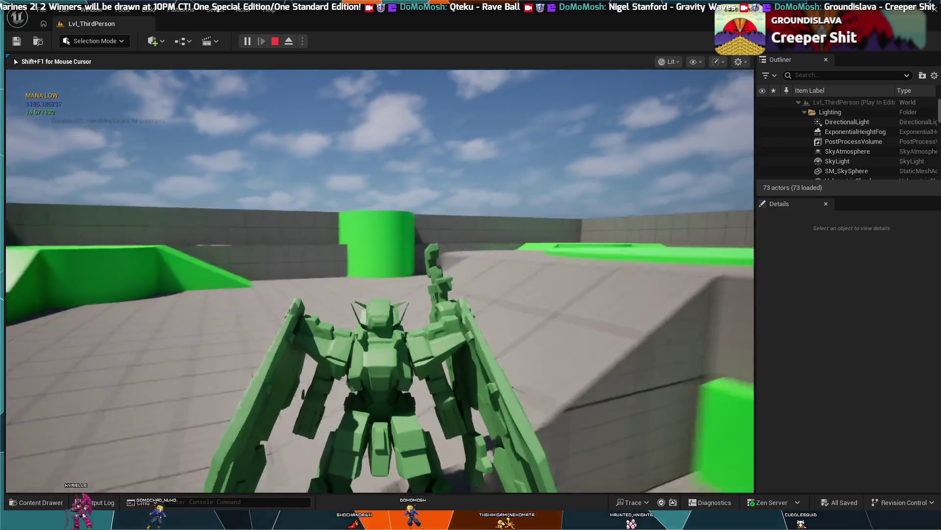
{"action": "key", "text": "w"}
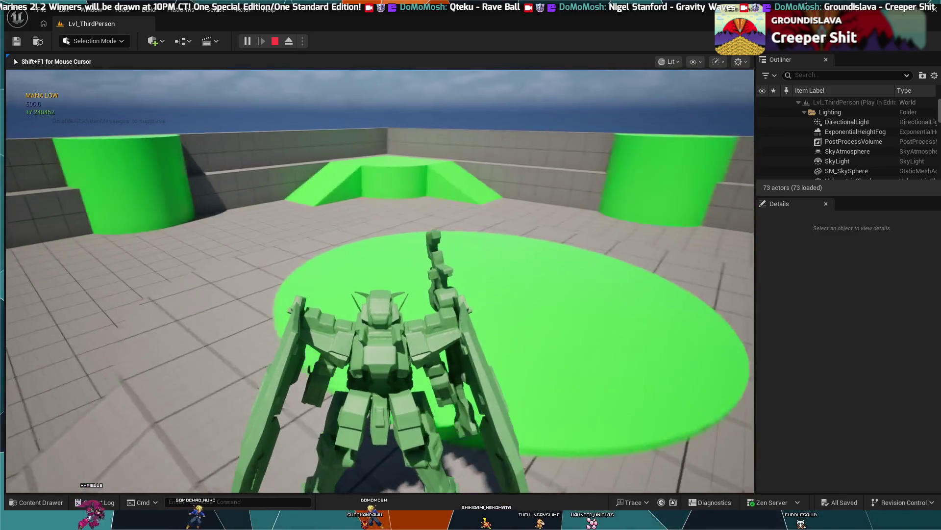
Boost until mana is depleted, climb onto the raised platform, then end the session
{"action": "key", "text": "w"}
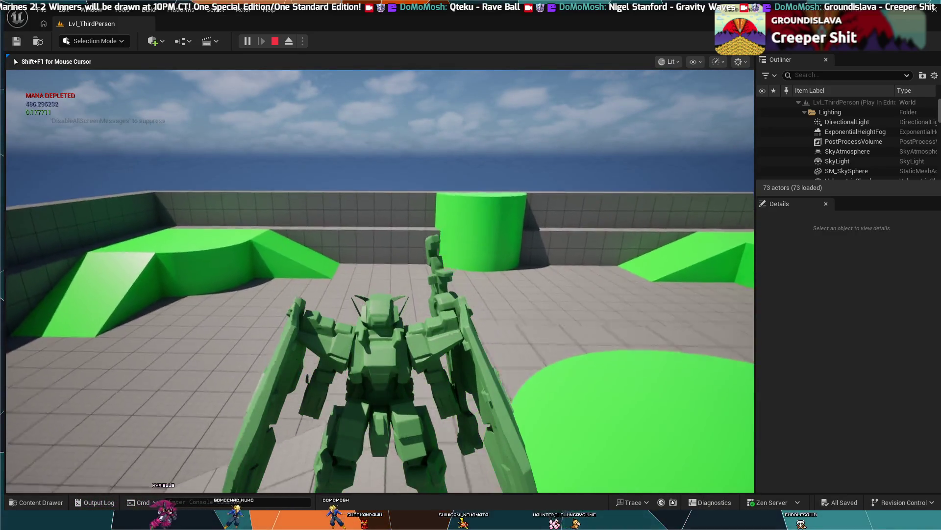
{"action": "key", "text": "w"}
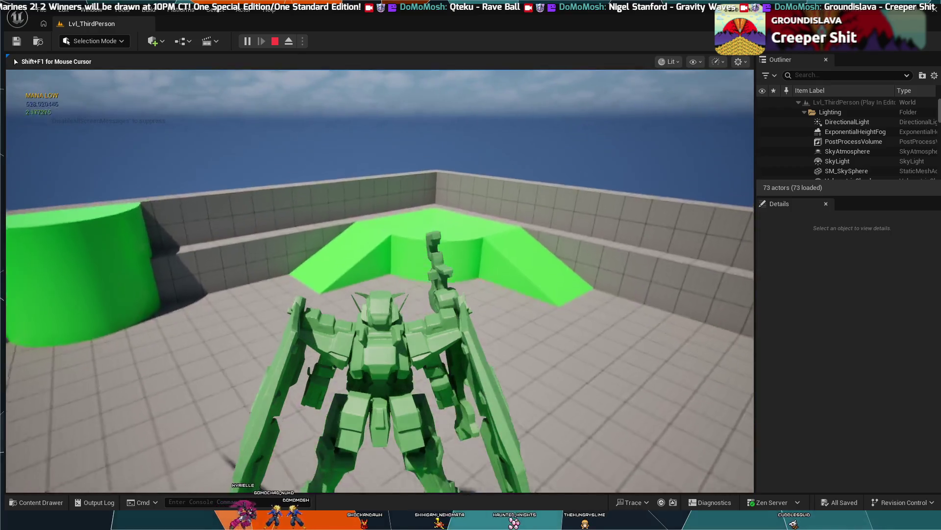
{"action": "key", "text": "w"}
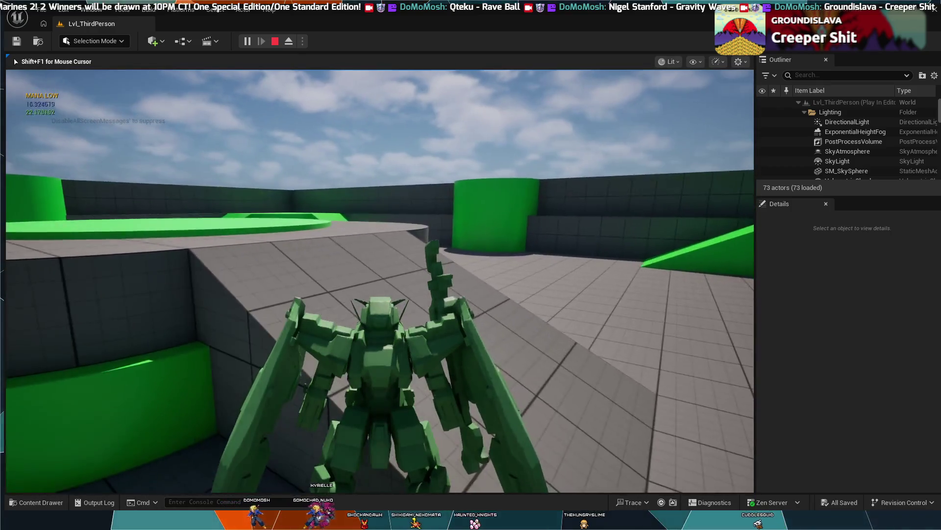
{"action": "key", "text": "w"}
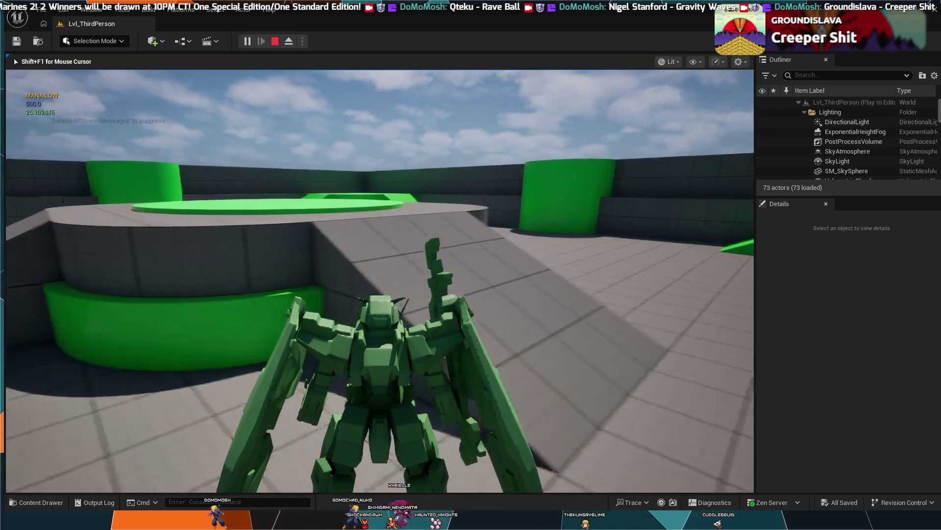
{"action": "key", "text": "w"}
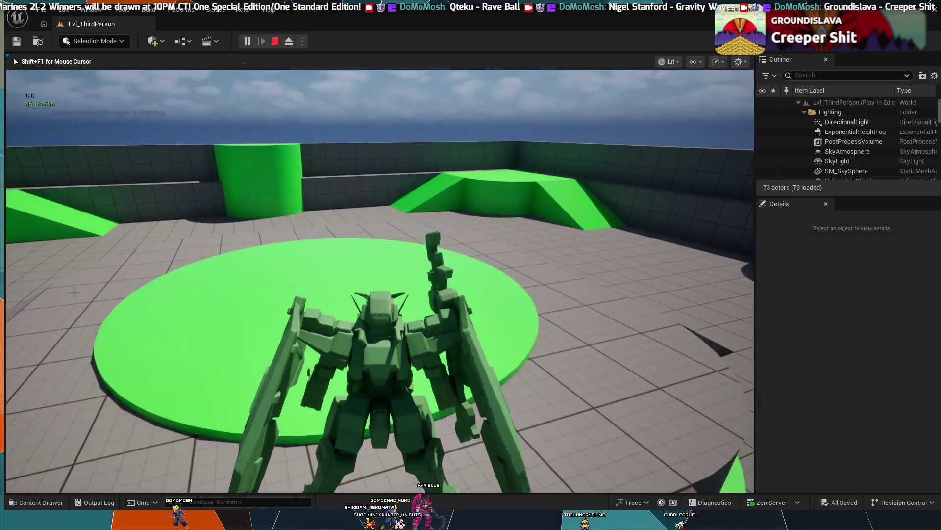
{"action": "key", "text": "Escape"}
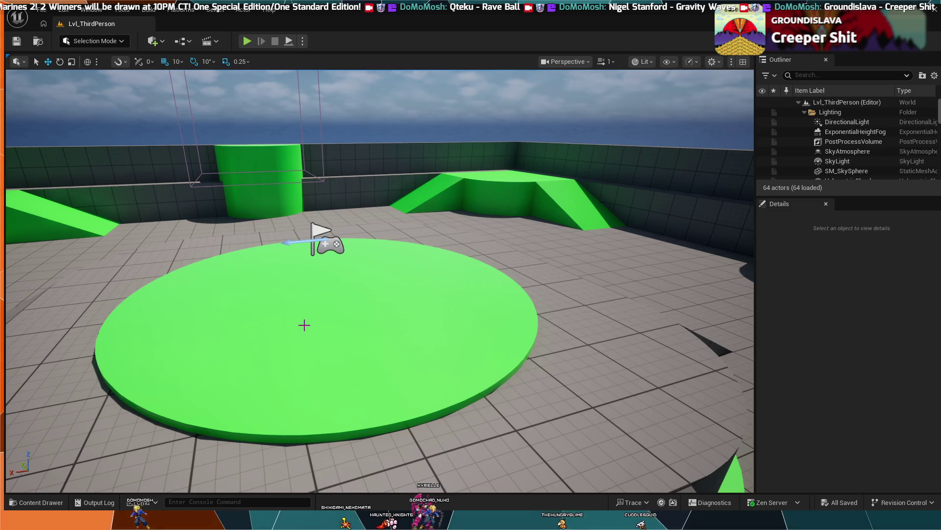
Drag the Gundam mesh from the Characters TempGundam folder into the level
{"action": "left_click", "coordinate": [29, 503]}
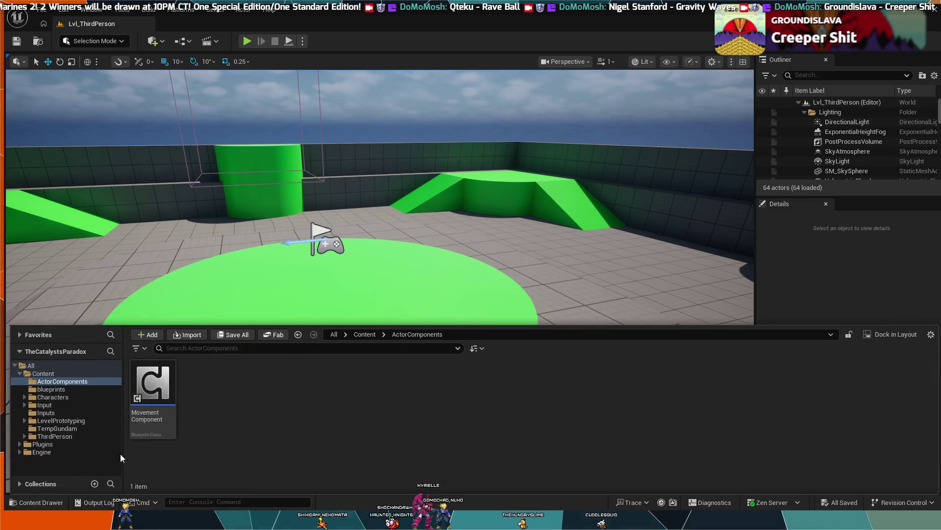
{"action": "left_click", "coordinate": [66, 396]}
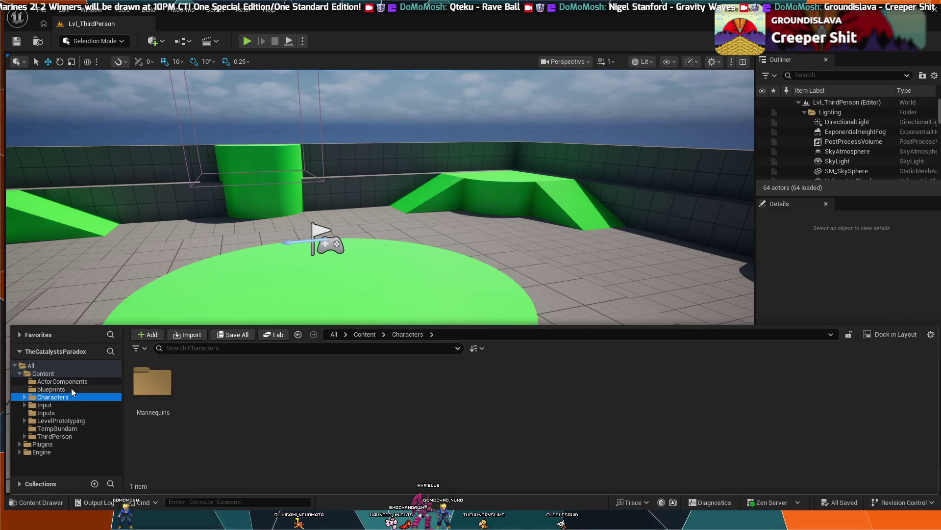
{"action": "left_click", "coordinate": [72, 387]}
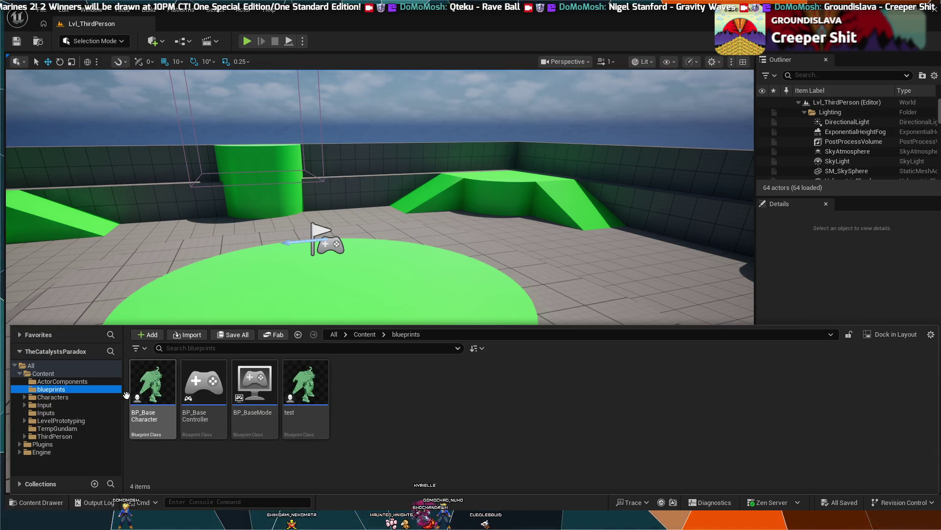
{"action": "left_click", "coordinate": [58, 429]}
{"action": "mouse_move", "coordinate": [199, 382]}
{"action": "left_mouse_down"}
{"action": "mouse_move", "coordinate": [401, 351]}
{"action": "mouse_move", "coordinate": [547, 268]}
{"action": "mouse_move", "coordinate": [628, 237]}
{"action": "mouse_move", "coordinate": [632, 219]}
{"action": "mouse_move", "coordinate": [617, 236]}
{"action": "left_mouse_up"}
Raise the Gundam statue above the floor, then lower it toward the platform
{"action": "scroll", "coordinate": [577, 248], "scroll_direction": "down", "scroll_amount": 3}
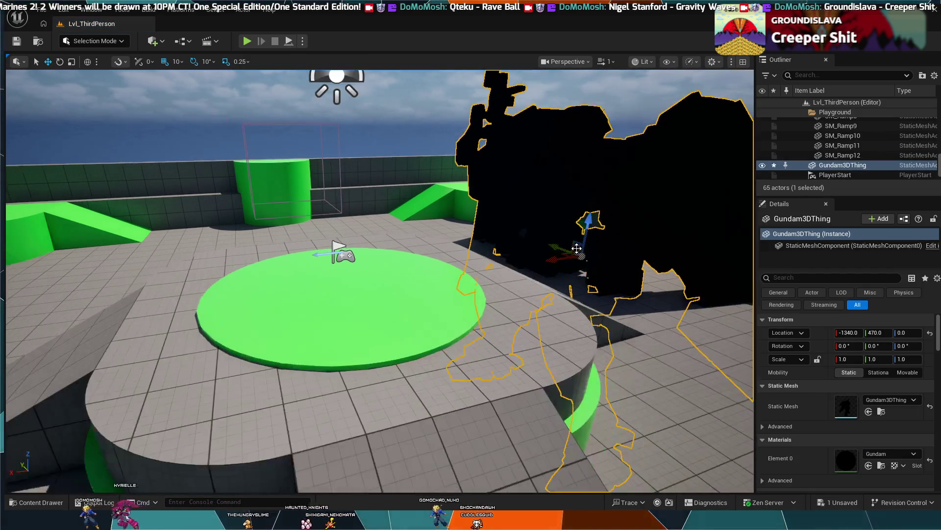
{"action": "scroll", "coordinate": [577, 248], "scroll_direction": "up", "scroll_amount": 5}
{"action": "scroll", "coordinate": [539, 252], "scroll_direction": "down", "scroll_amount": 3}
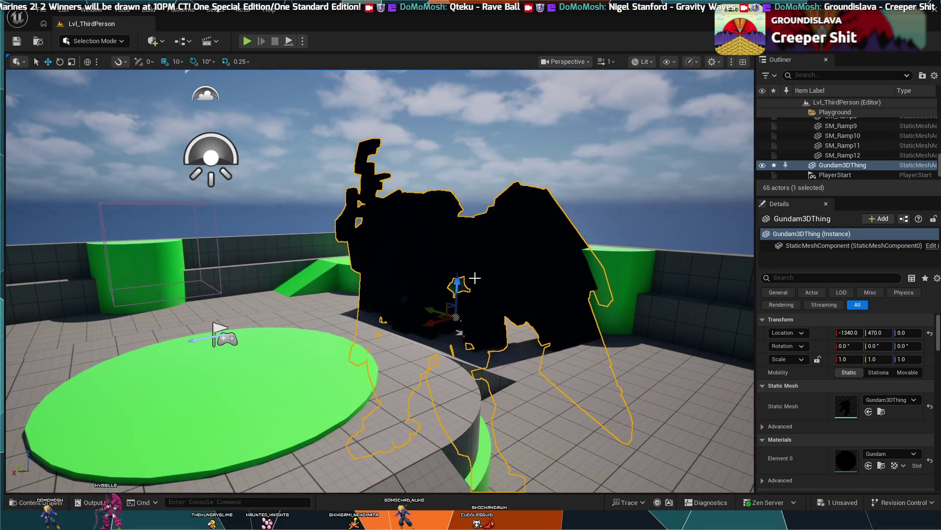
{"action": "mouse_move", "coordinate": [457, 283]}
{"action": "left_mouse_down"}
{"action": "mouse_move", "coordinate": [459, 74]}
{"action": "mouse_move", "coordinate": [497, 108]}
{"action": "left_mouse_up"}
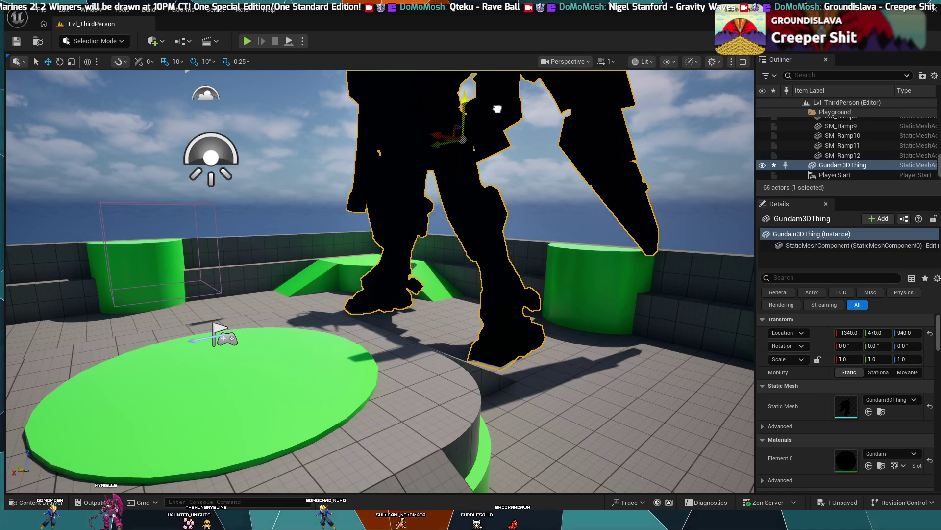
{"action": "scroll", "coordinate": [452, 185], "scroll_direction": "down", "scroll_amount": 5}
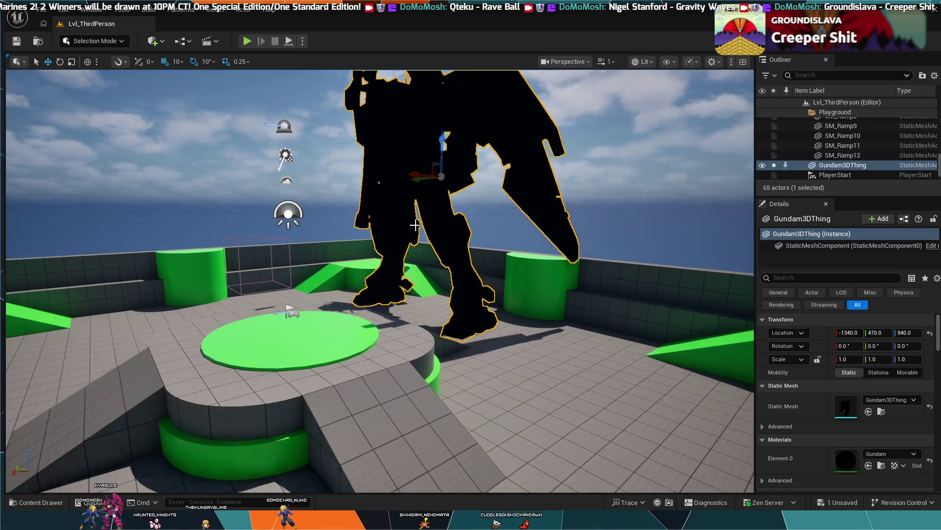
{"action": "scroll", "coordinate": [414, 225], "scroll_direction": "down", "scroll_amount": 4}
{"action": "scroll", "coordinate": [412, 227], "scroll_direction": "up", "scroll_amount": 2}
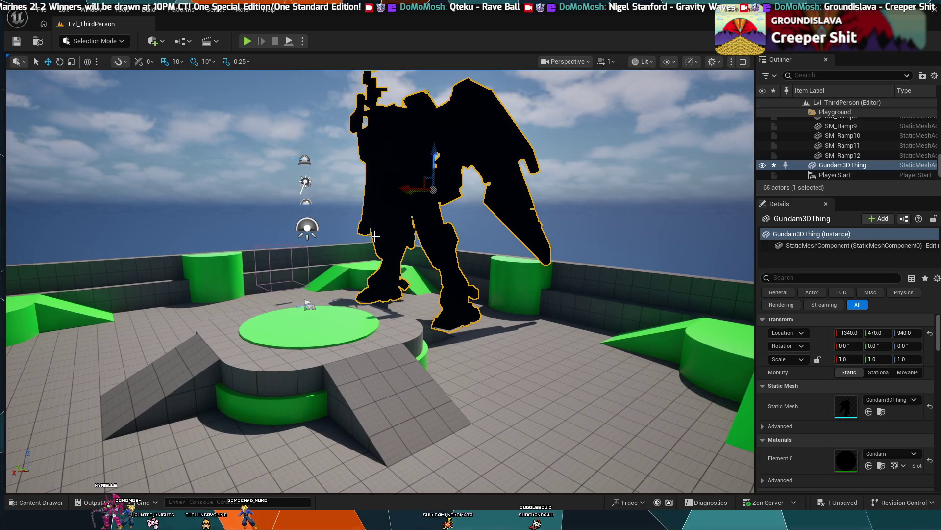
{"action": "mouse_move", "coordinate": [434, 149]}
{"action": "left_mouse_down"}
{"action": "mouse_move", "coordinate": [436, 206]}
{"action": "mouse_move", "coordinate": [441, 145]}
{"action": "mouse_move", "coordinate": [435, 167]}
{"action": "left_mouse_up"}
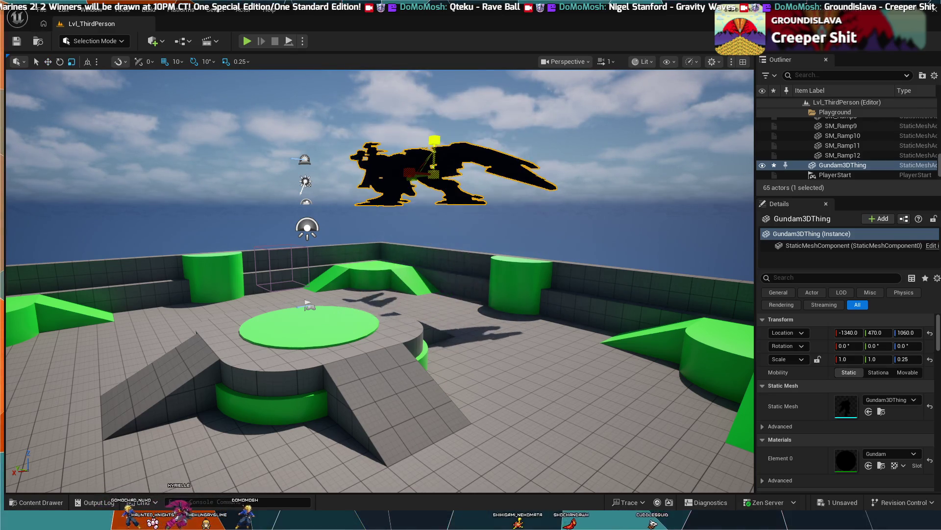
{"action": "key", "text": "ctrl+z"}
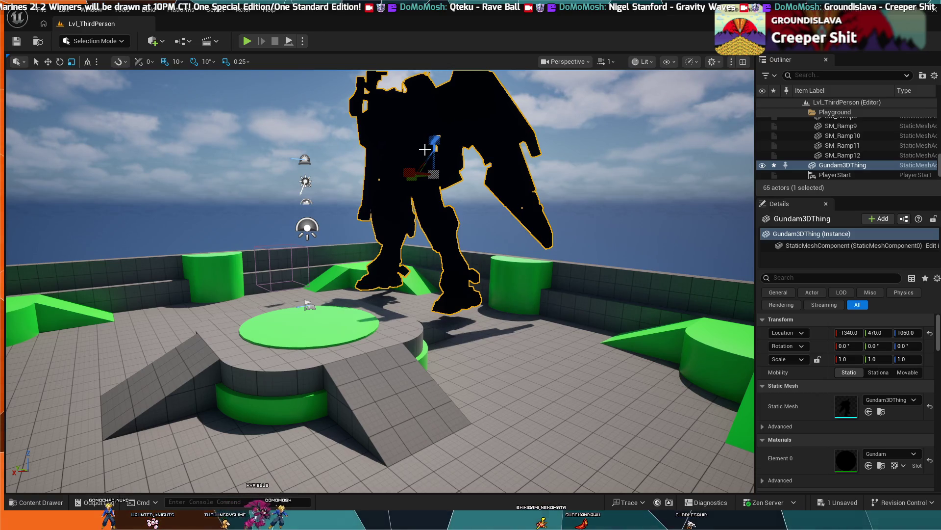
{"action": "key", "text": "e"}
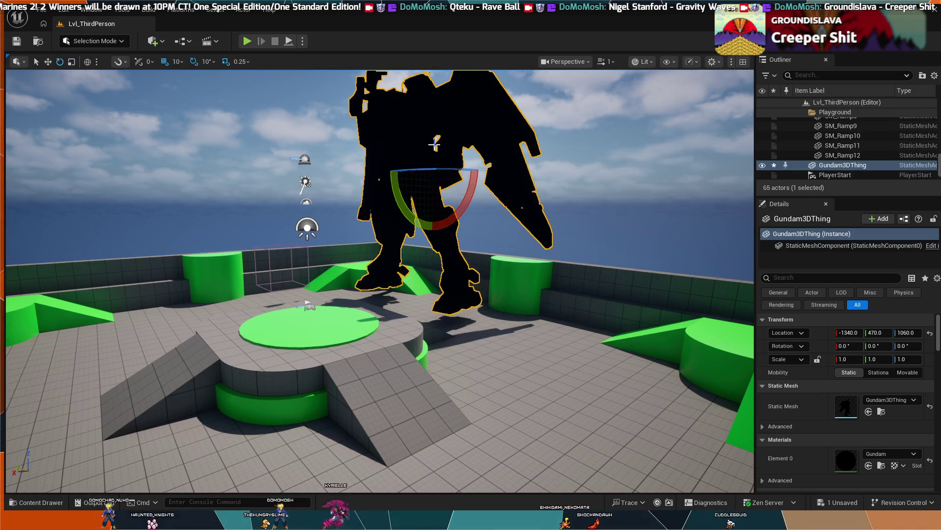
{"action": "left_click_drag", "start_coordinate": [435, 144], "coordinate": [438, 183]}
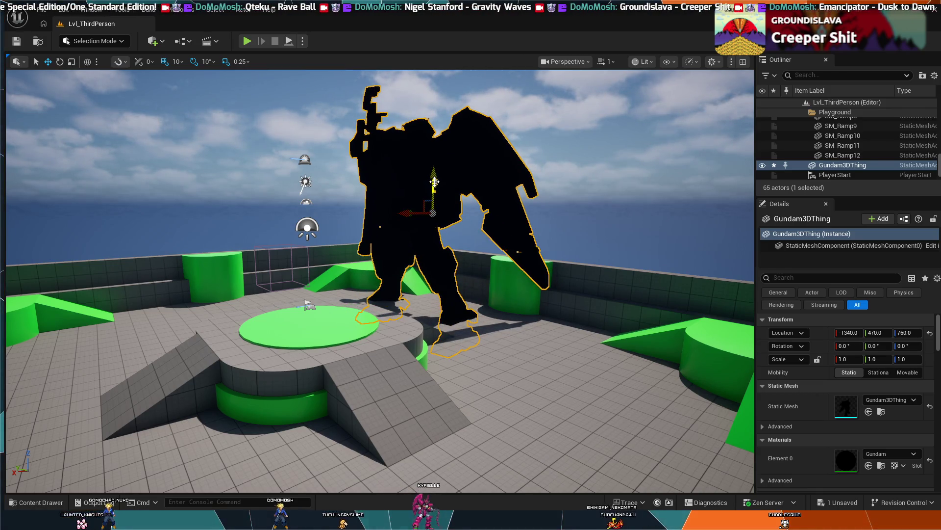
{"action": "scroll", "coordinate": [437, 176], "scroll_direction": "up", "scroll_amount": 5}
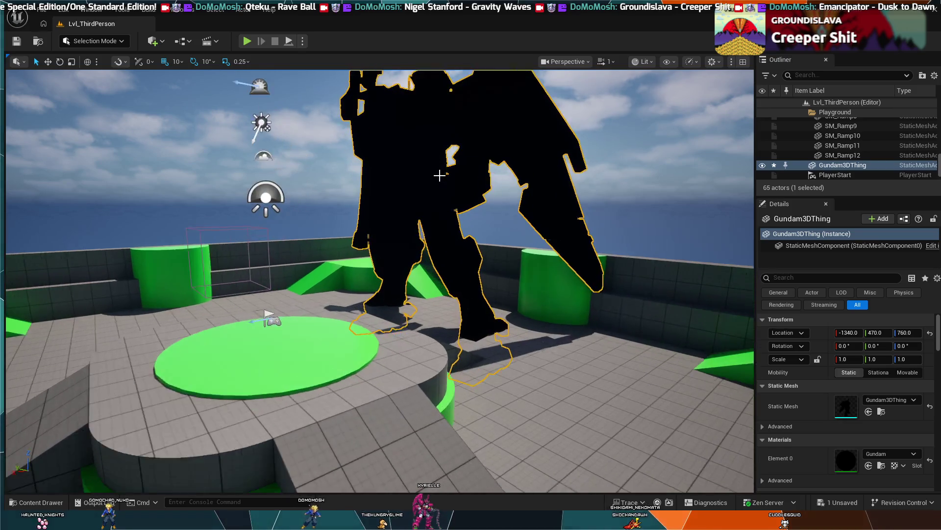
Scale the Gundam statue down to 0.25 with the scale tool
{"action": "key", "text": "e"}
{"action": "key", "text": "r"}
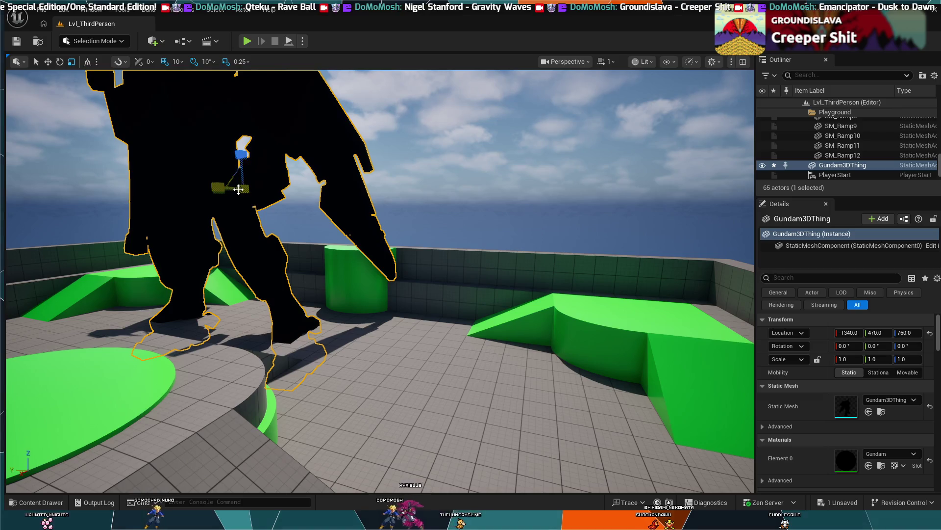
{"action": "mouse_move", "coordinate": [242, 153]}
{"action": "left_mouse_down"}
{"action": "mouse_move", "coordinate": [215, 186]}
{"action": "mouse_move", "coordinate": [225, 176]}
{"action": "left_mouse_up"}
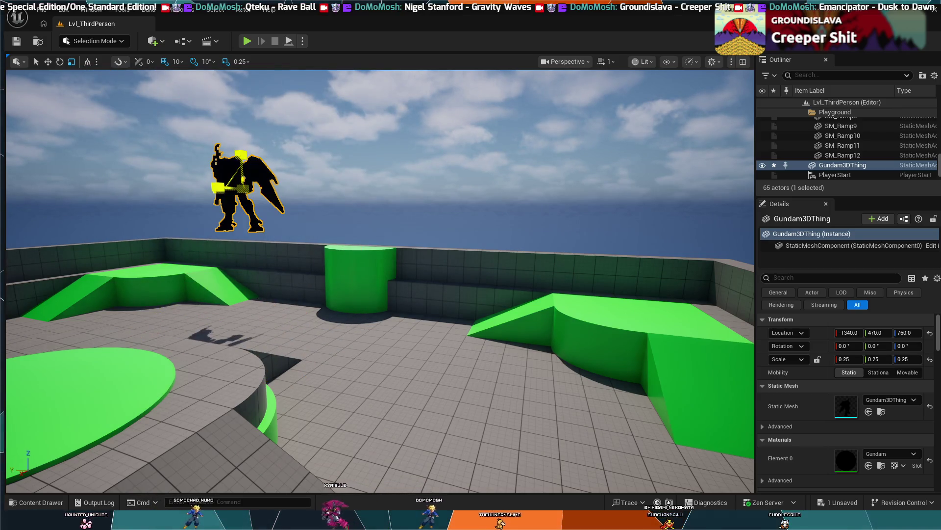
{"action": "key", "text": "Escape"}
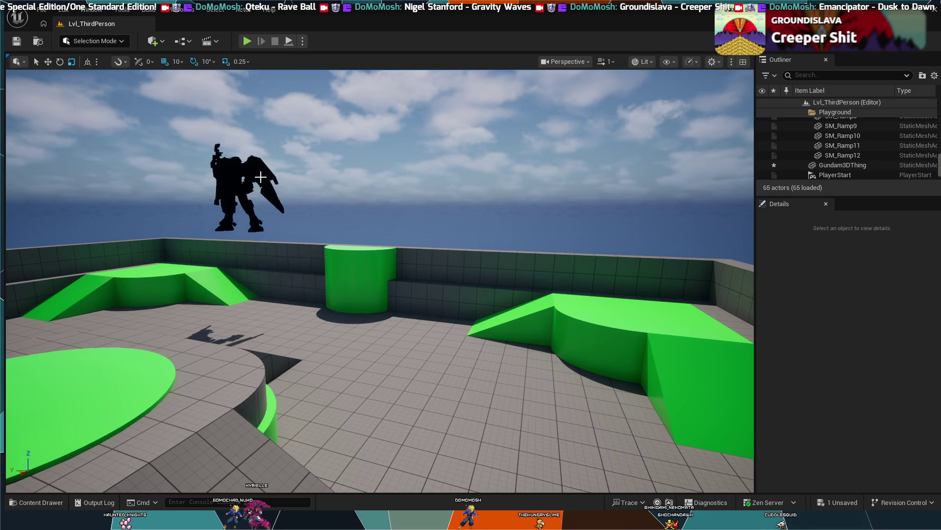
Set the statue on top of the green ramp and start a play-test
{"action": "mouse_move", "coordinate": [220, 171]}
{"action": "left_mouse_down"}
{"action": "mouse_move", "coordinate": [245, 169]}
{"action": "mouse_move", "coordinate": [220, 171]}
{"action": "left_mouse_up"}
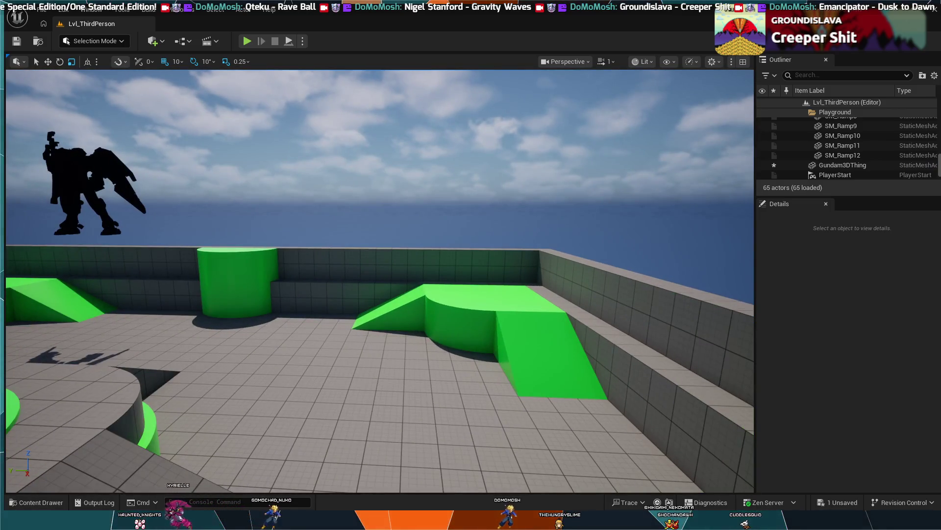
{"action": "left_click", "coordinate": [82, 168]}
{"action": "key", "text": "ctrl+z"}
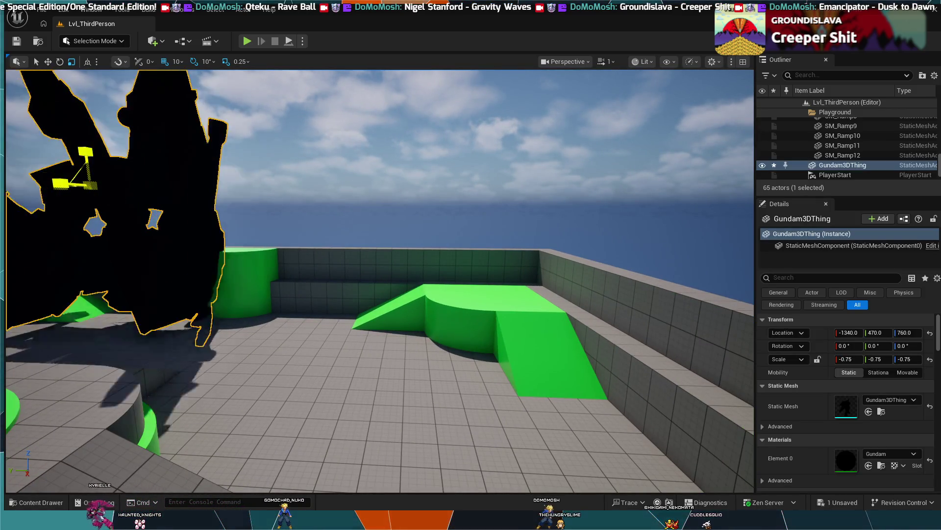
{"action": "key", "text": "ctrl+y"}
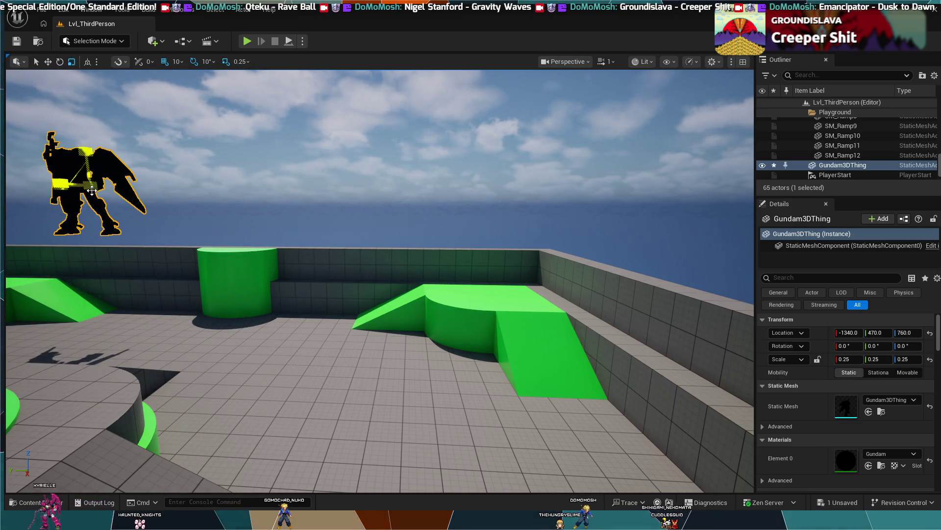
{"action": "key", "text": "ctrl+z"}
{"action": "key", "text": "ctrl+y"}
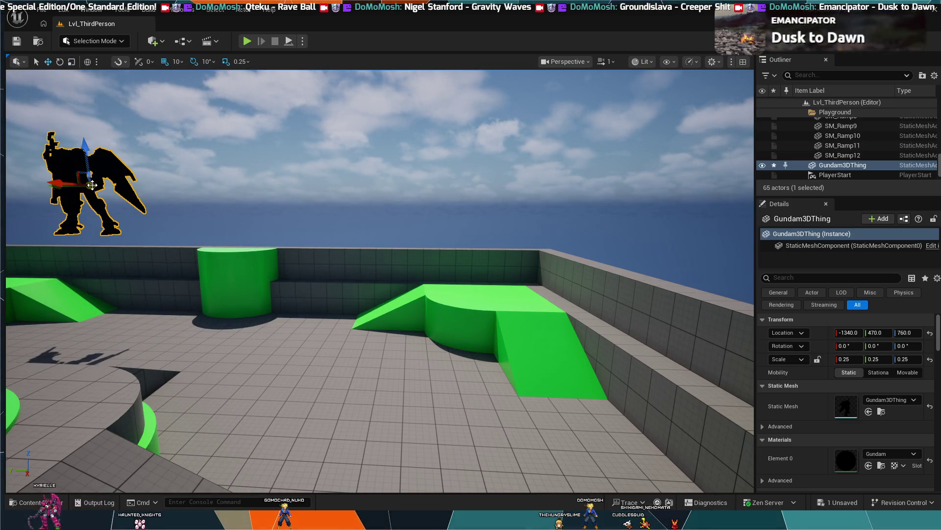
{"action": "left_click_drag", "start_coordinate": [92, 185], "coordinate": [429, 277]}
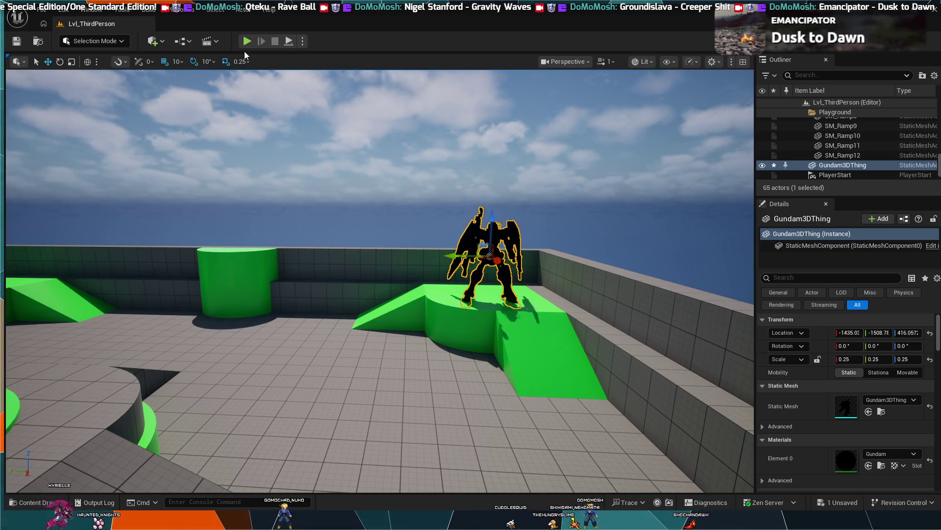
{"action": "left_click", "coordinate": [247, 42]}
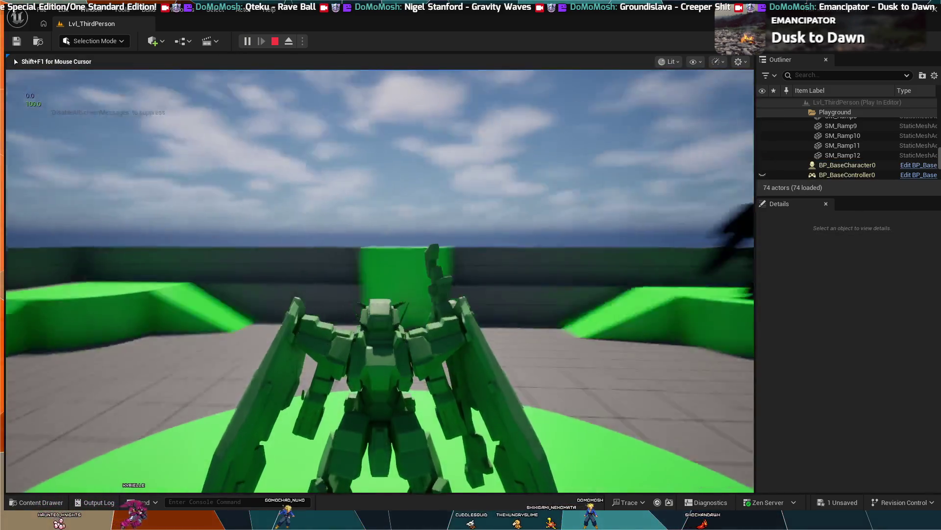
Run the character around the level, stop the play-test, and return to BP_BaseCharacter's EventGraph
{"action": "key", "text": "w"}
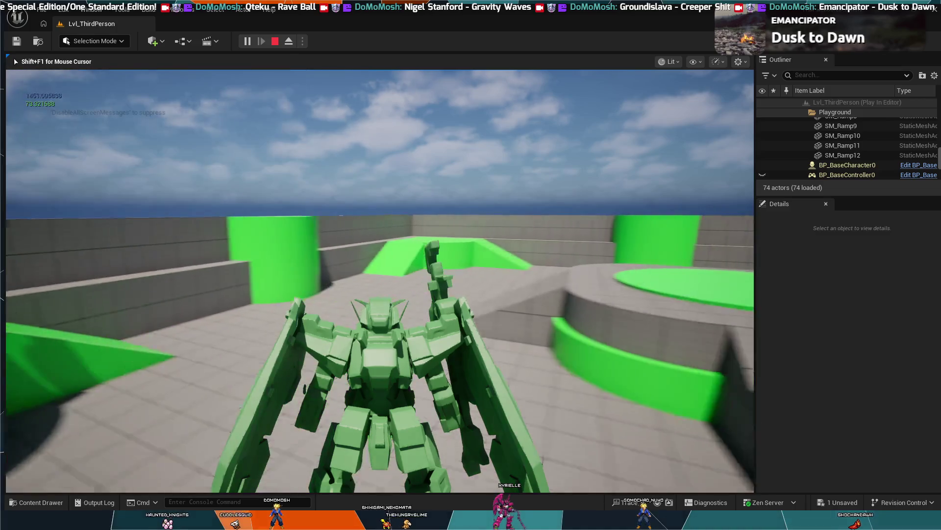
{"action": "key", "text": "Escape"}
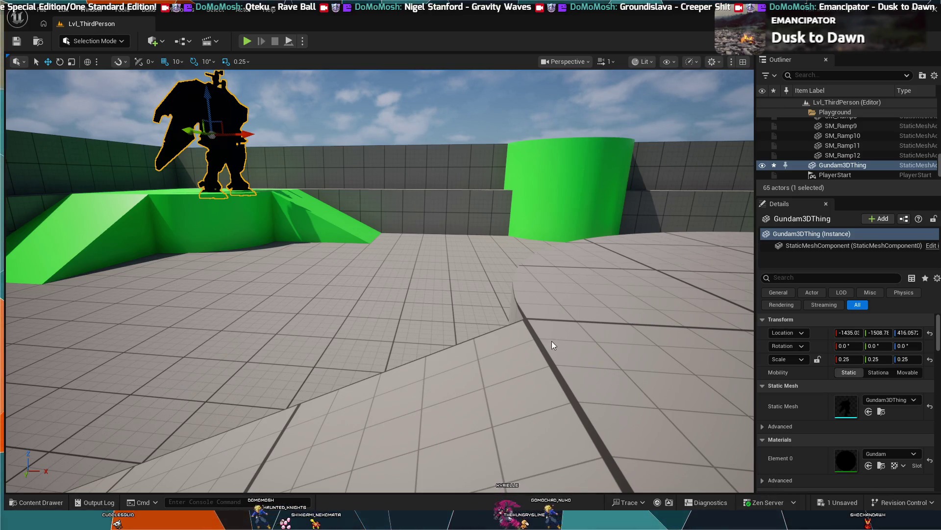
{"action": "key", "text": "ctrl+tab"}
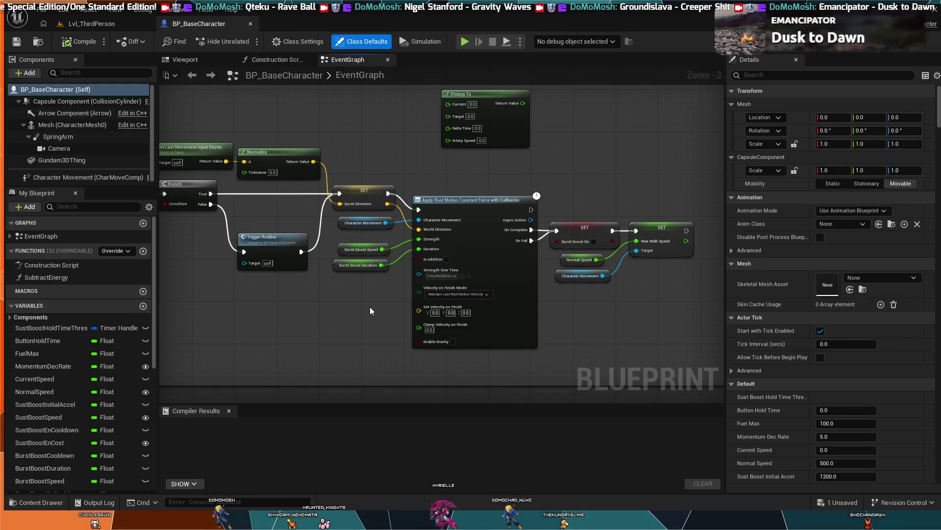
Centre the Apply Root Motion node, compile BP_BaseCharacter, and run then stop a simulation
{"action": "scroll", "coordinate": [370, 311], "scroll_direction": "down", "scroll_amount": 5}
{"action": "mouse_move", "coordinate": [500, 394]}
{"action": "left_mouse_down"}
{"action": "mouse_move", "coordinate": [485, 224]}
{"action": "mouse_move", "coordinate": [407, 234]}
{"action": "left_mouse_up"}
{"action": "scroll", "coordinate": [407, 234], "scroll_direction": "up", "scroll_amount": 3}
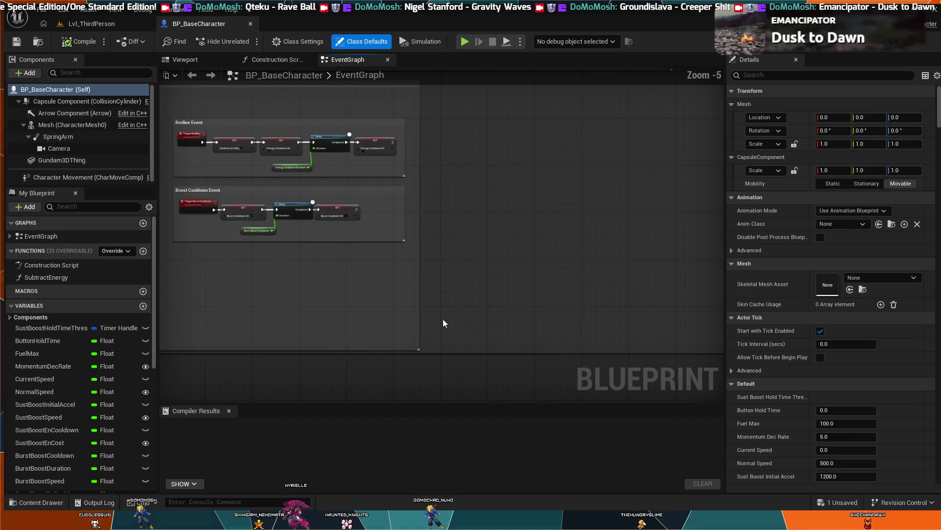
{"action": "scroll", "coordinate": [326, 322], "scroll_direction": "down", "scroll_amount": 5}
{"action": "mouse_move", "coordinate": [479, 210]}
{"action": "left_mouse_down"}
{"action": "mouse_move", "coordinate": [403, 249]}
{"action": "mouse_move", "coordinate": [432, 373]}
{"action": "mouse_move", "coordinate": [446, 393]}
{"action": "left_mouse_up"}
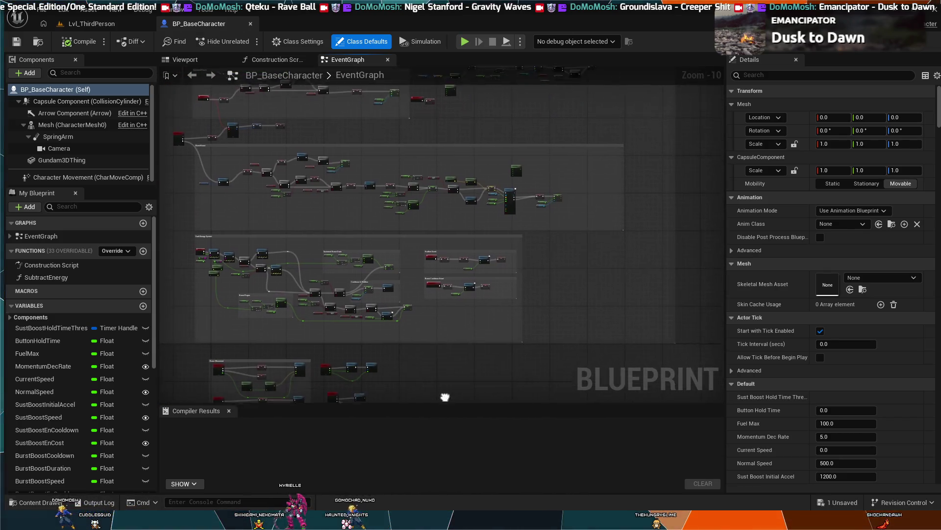
{"action": "scroll", "coordinate": [494, 203], "scroll_direction": "up", "scroll_amount": 9}
{"action": "left_click_drag", "start_coordinate": [500, 187], "coordinate": [472, 289]}
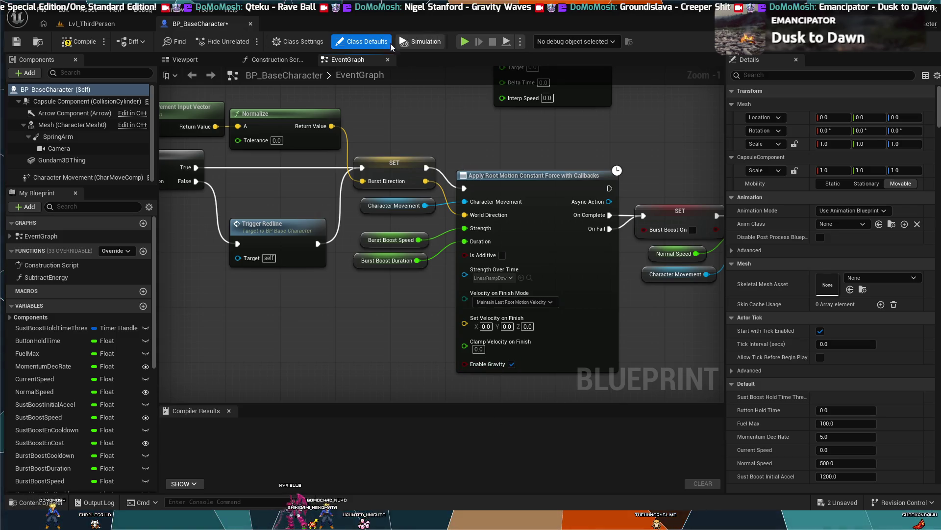
{"action": "left_click", "coordinate": [415, 41]}
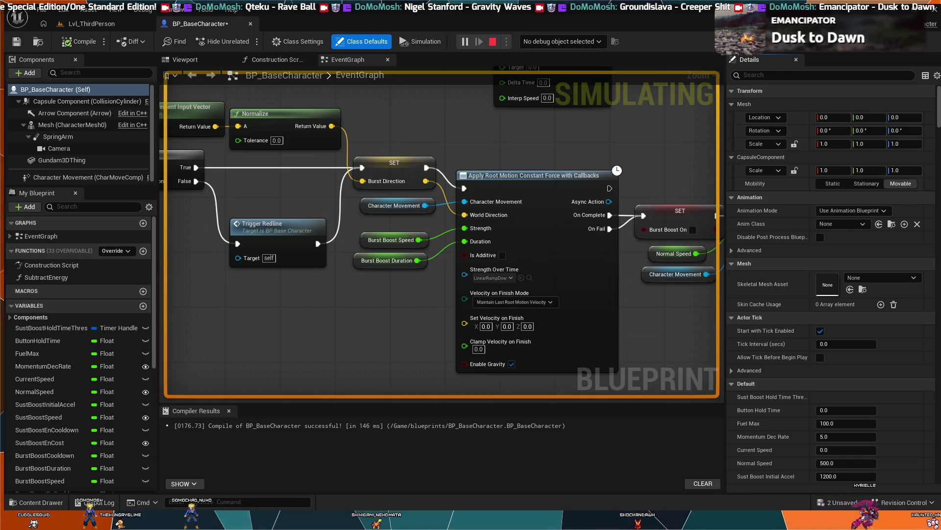
{"action": "key", "text": "Escape"}
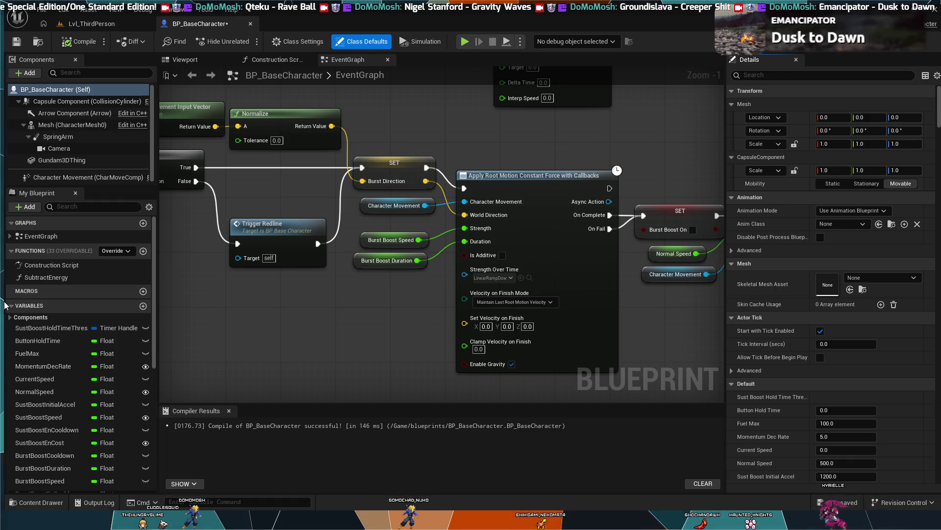
Drag an FInterp To node next to the StartDeceleration event and its Is Decelerating SET
{"action": "scroll", "coordinate": [448, 267], "scroll_direction": "down", "scroll_amount": 2}
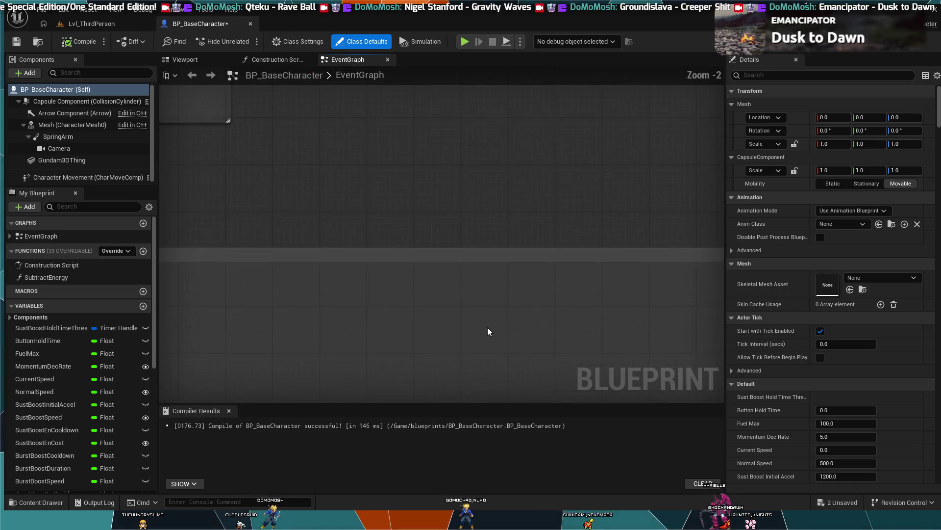
{"action": "scroll", "coordinate": [530, 260], "scroll_direction": "up", "scroll_amount": 1}
{"action": "scroll", "coordinate": [449, 290], "scroll_direction": "down", "scroll_amount": 1}
{"action": "left_click_drag", "start_coordinate": [357, 246], "coordinate": [420, 340]}
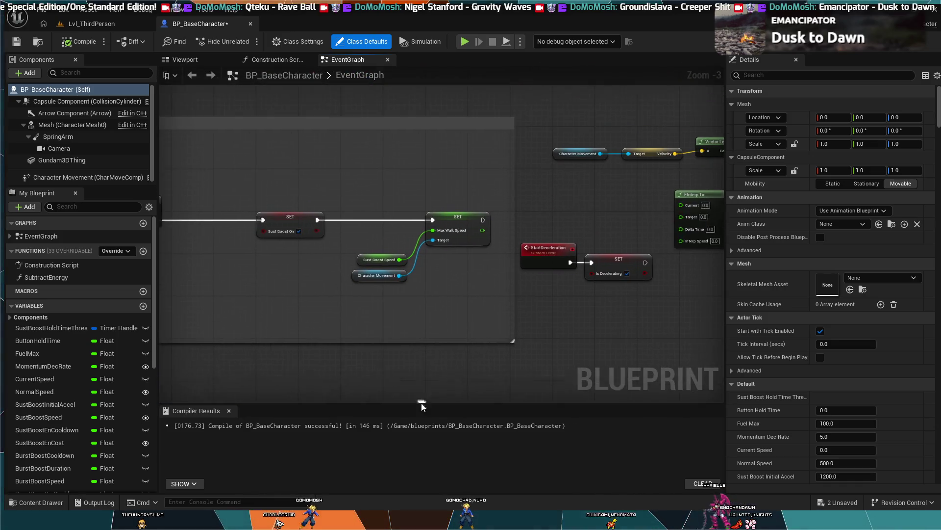
{"action": "scroll", "coordinate": [206, 143], "scroll_direction": "down", "scroll_amount": 2}
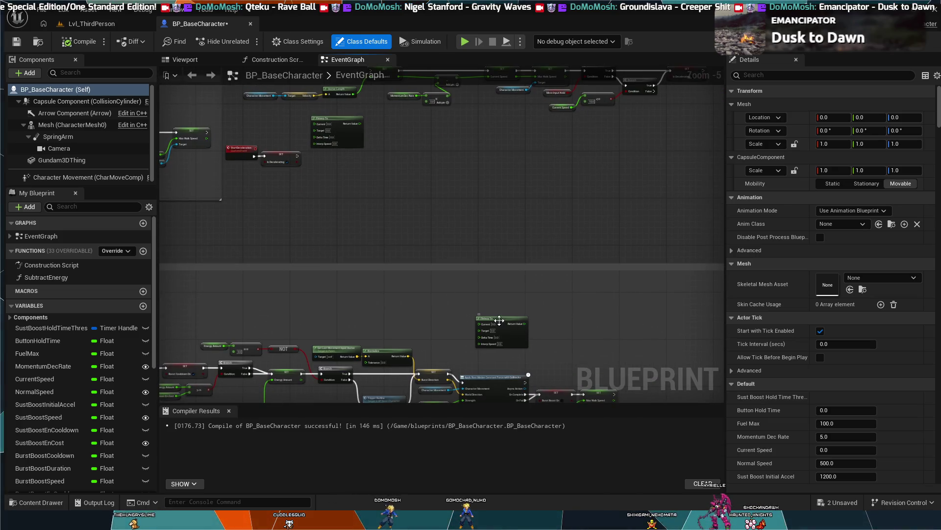
{"action": "left_click_drag", "start_coordinate": [493, 315], "coordinate": [404, 214]}
{"action": "scroll", "coordinate": [384, 195], "scroll_direction": "up", "scroll_amount": 3}
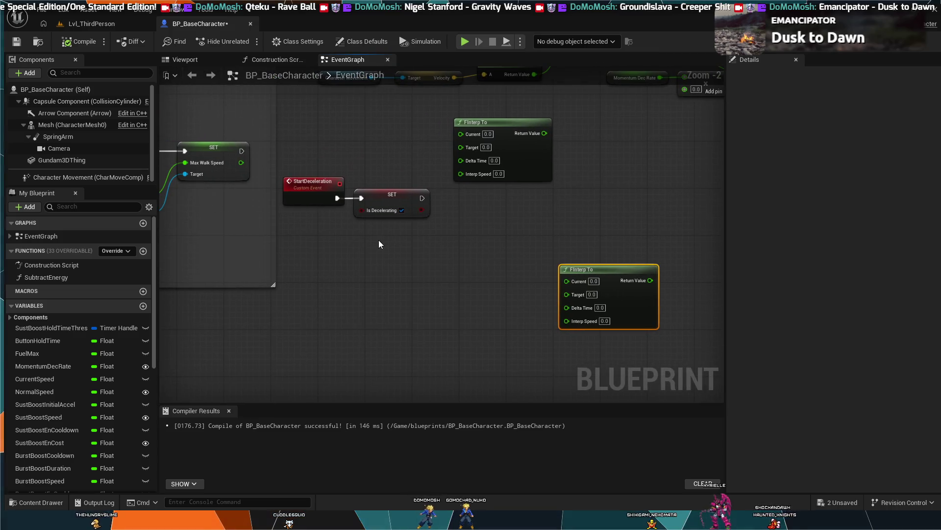
{"action": "left_click_drag", "start_coordinate": [383, 257], "coordinate": [616, 263]}
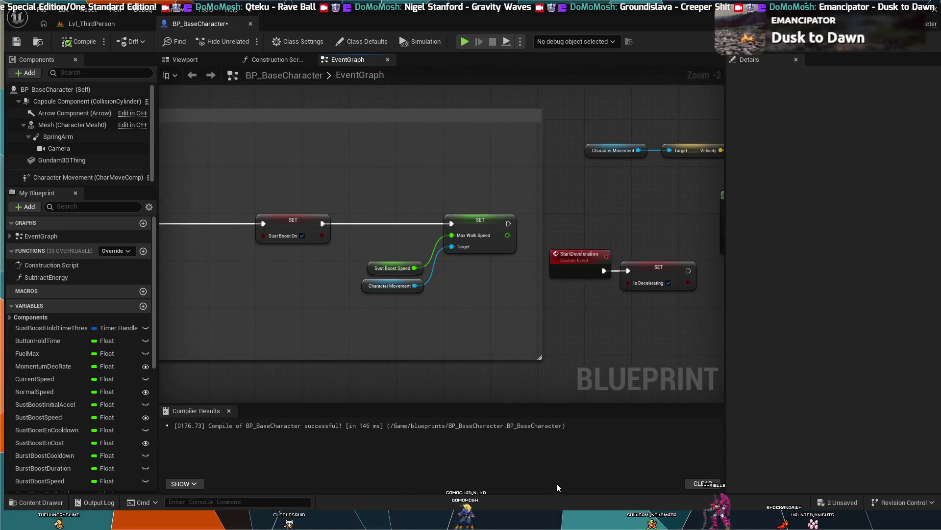